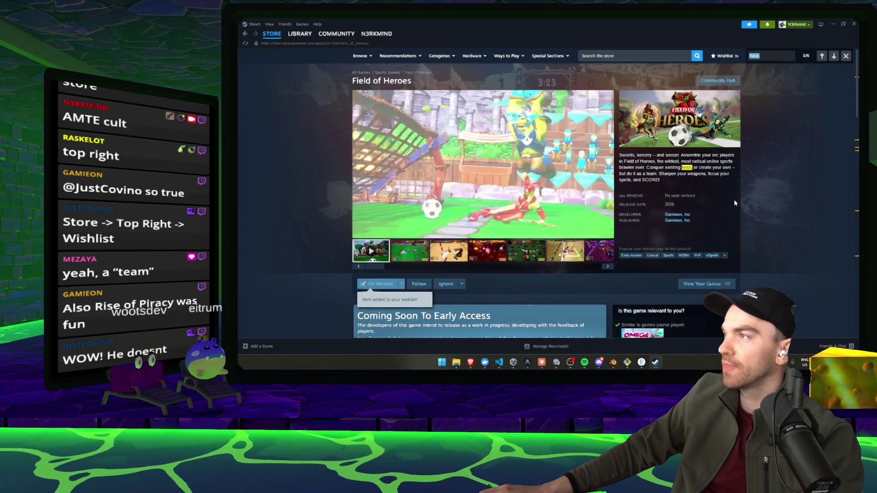
Step: Scroll up and down through the Field of Heroes store page
scroll(733, 206, "down", 8)
scroll(733, 207, "up", 7)
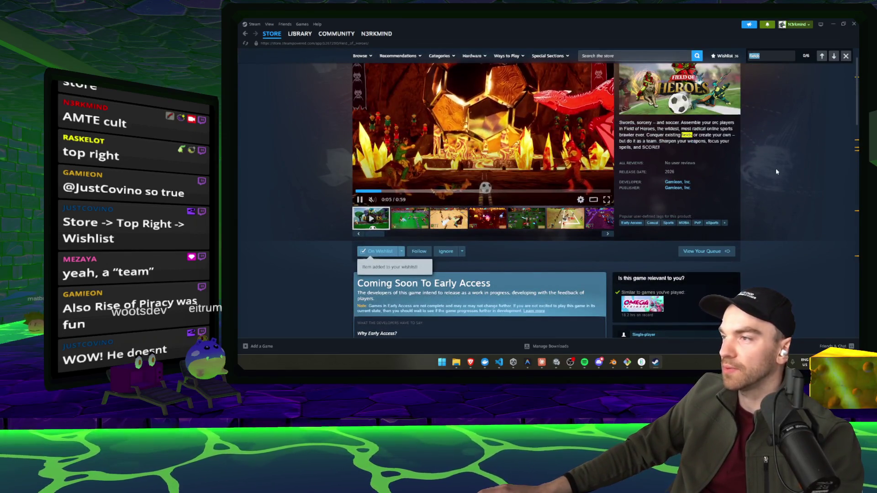
scroll(775, 168, "up", 1)
scroll(774, 123, "down", 2)
scroll(771, 134, "up", 2)
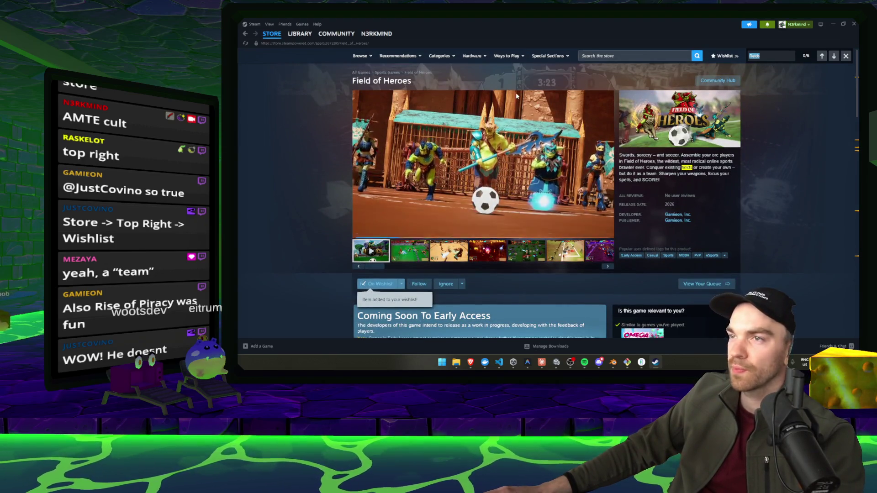
scroll(539, 233, "down", 4)
scroll(539, 233, "down", 3)
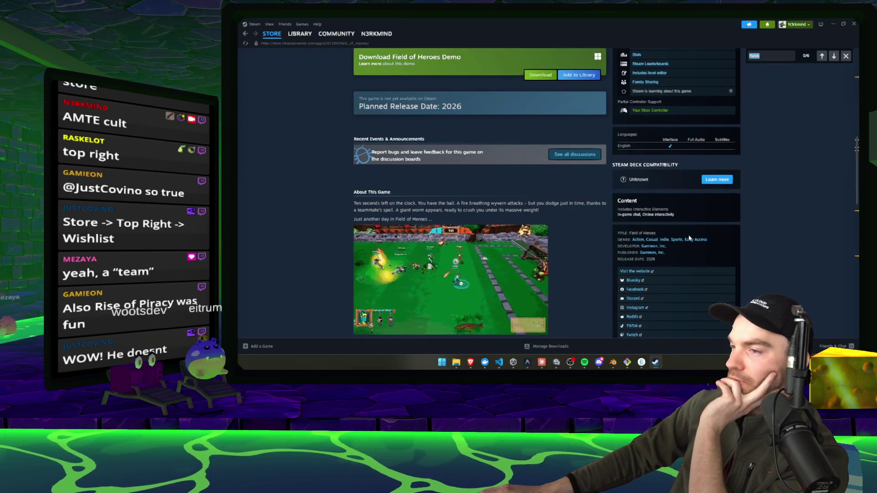
scroll(733, 246, "up", 1)
scroll(732, 245, "up", 3)
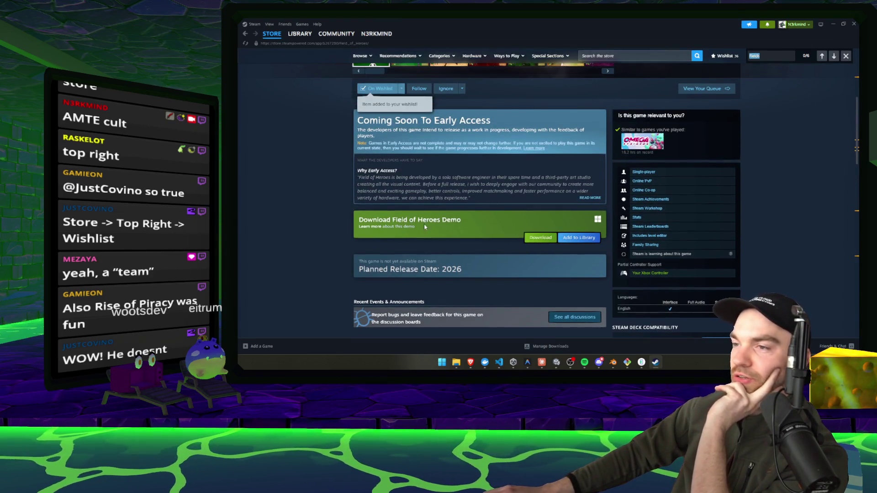
Step: Clear the text selection and find 'Field of he' on the page
left_click_drag(484, 323, 344, 223)
left_click(344, 224)
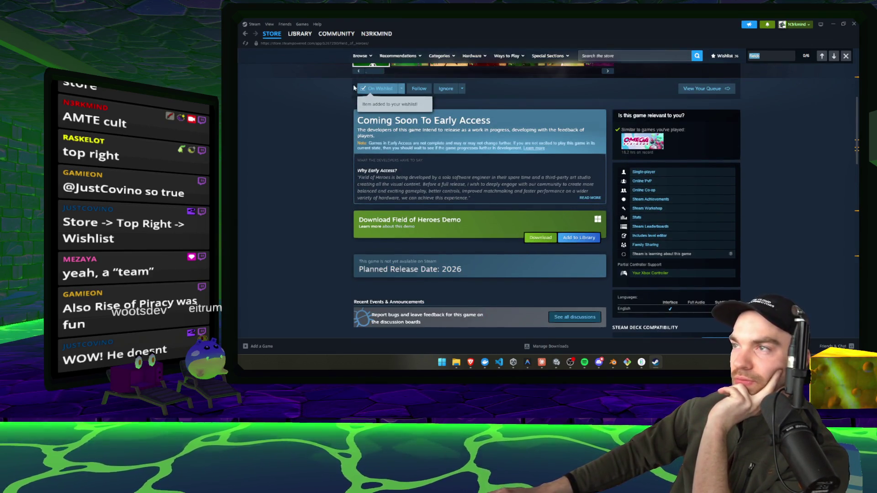
scroll(686, 70, "up", 4)
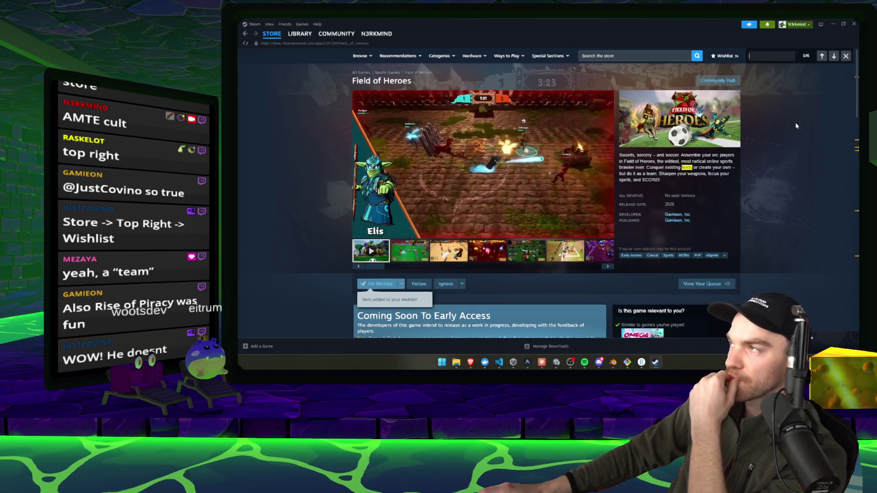
type("Field of he")
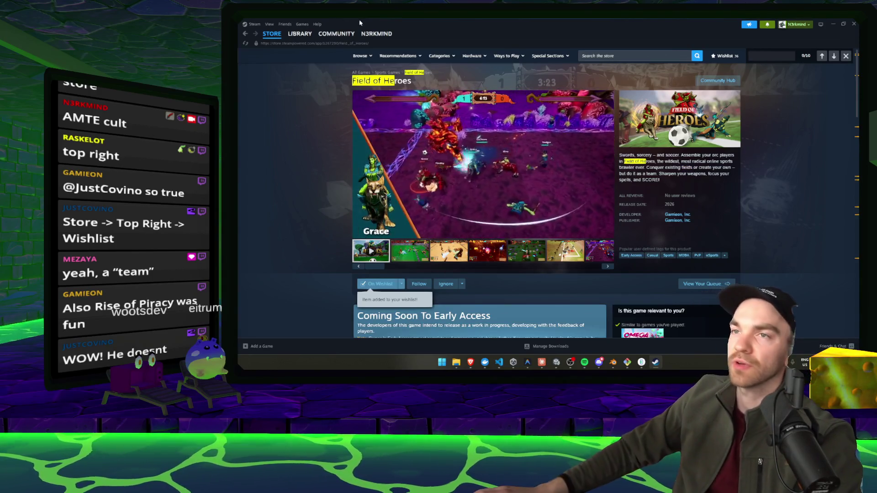
Step: Search the store for 'Field of he' and open the Field of Heroes Demo page
left_click(271, 34)
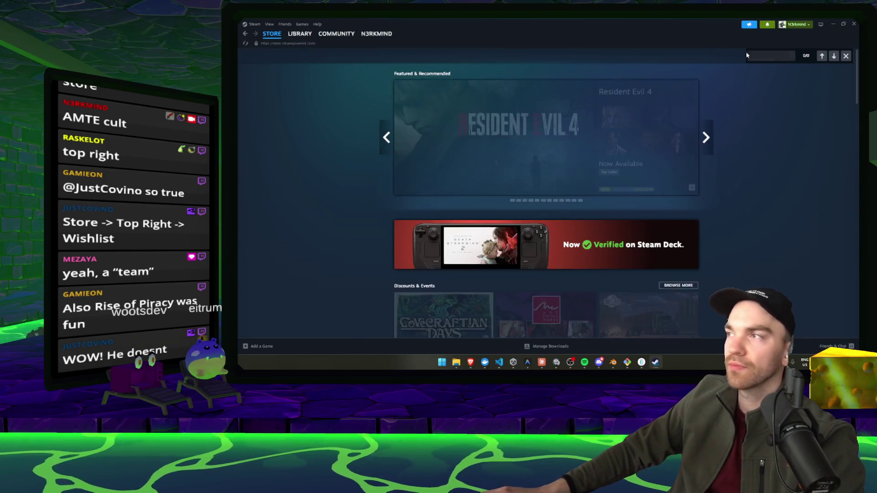
left_click(658, 54)
type("Field of he")
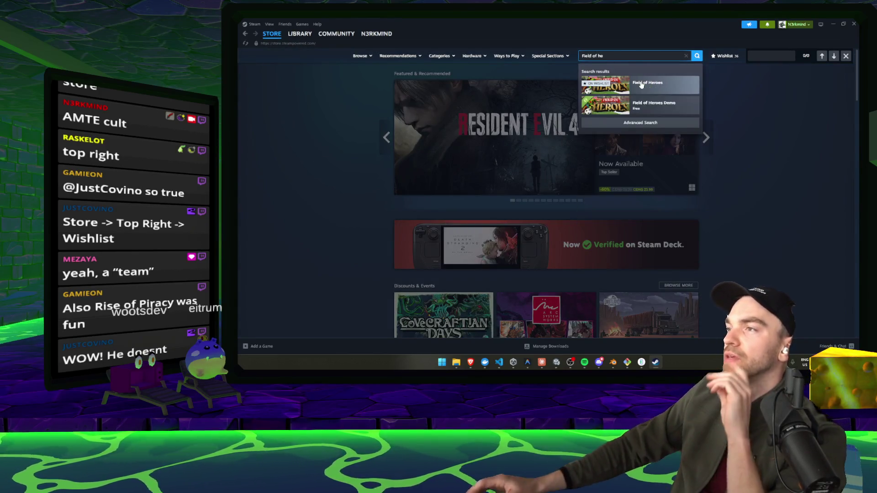
left_click(652, 106)
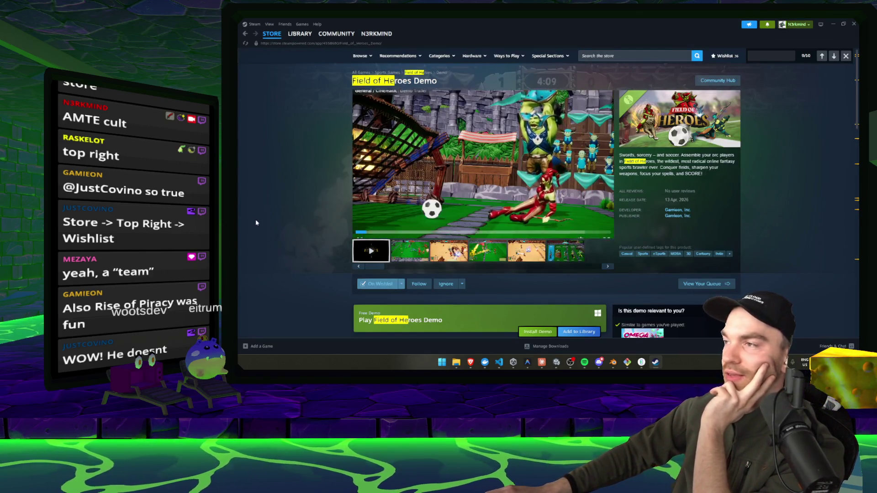
Step: Scroll through the Field of Heroes Demo description
scroll(599, 241, "down", 3)
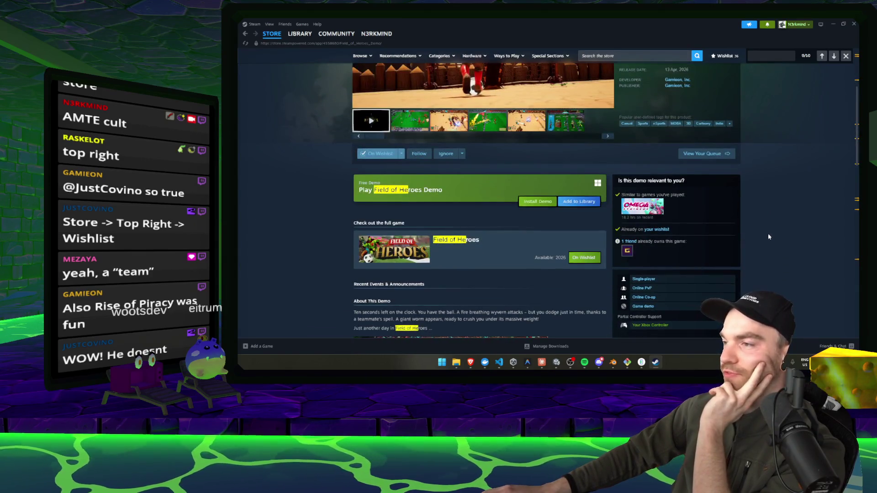
scroll(768, 234, "down", 3)
scroll(768, 238, "down", 1)
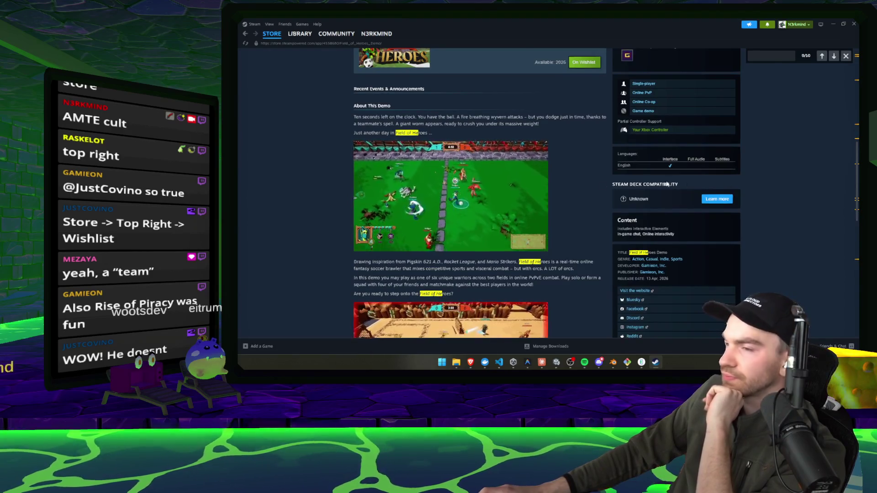
scroll(298, 176, "up", 1)
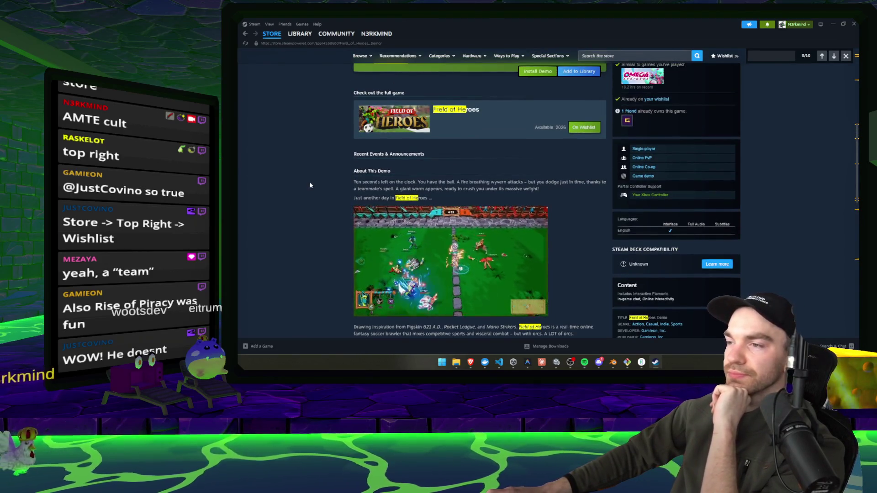
scroll(306, 185, "down", 2)
scroll(314, 191, "down", 4)
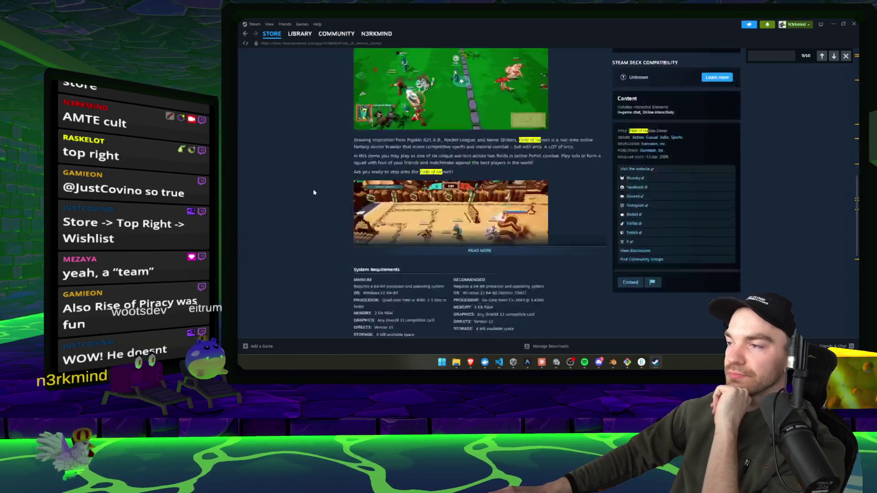
scroll(322, 192, "up", 9)
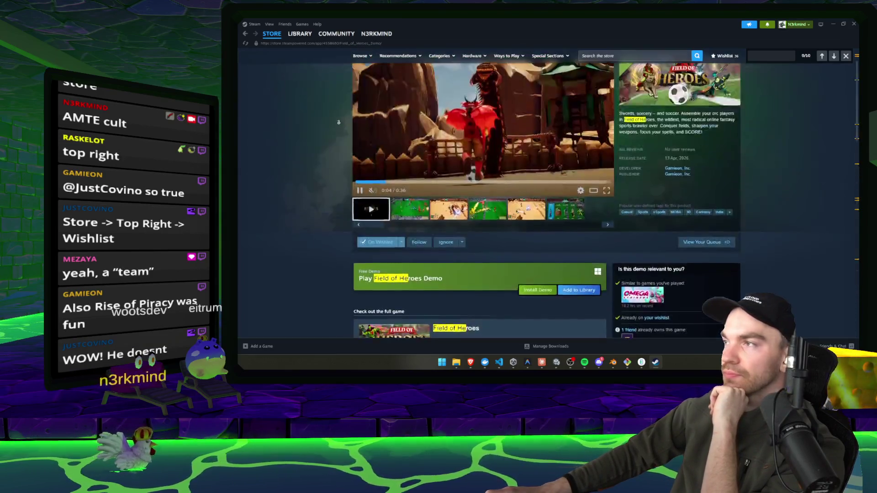
scroll(326, 173, "down", 5)
scroll(332, 156, "up", 4)
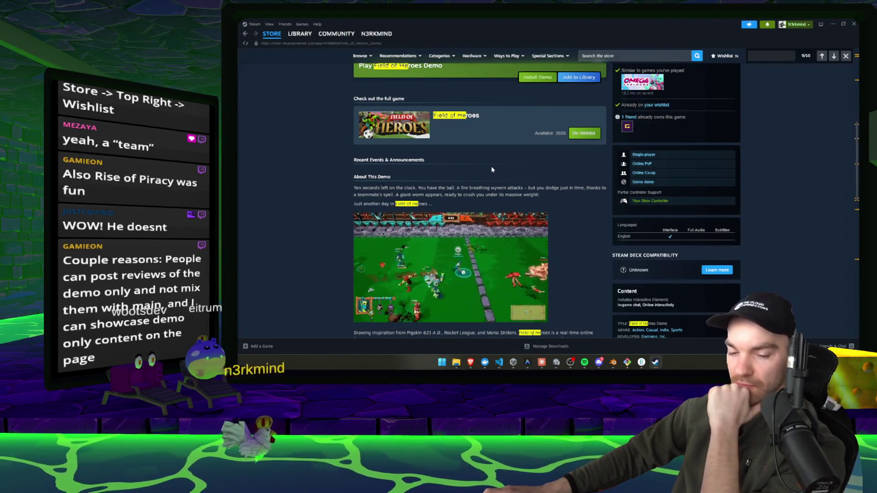
scroll(491, 166, "up", 3)
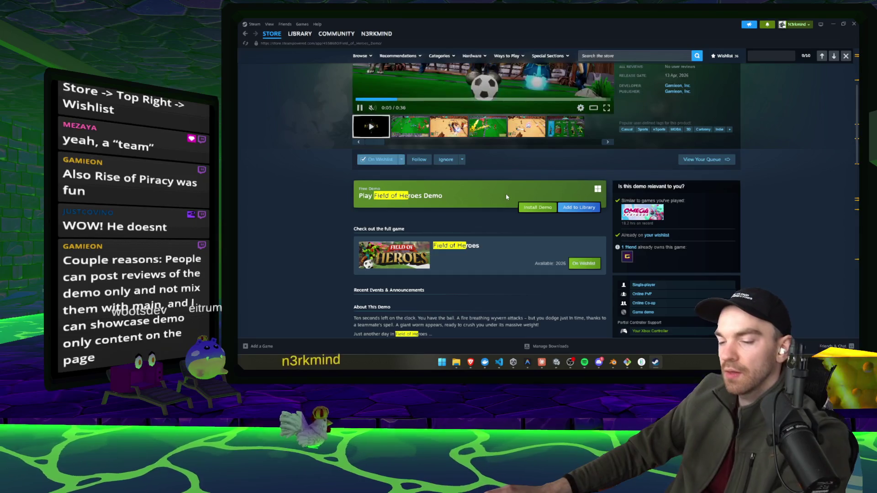
Step: Install the Field of Heroes Demo, close the find bar, and go to the Library
left_click(537, 208)
left_click(538, 249)
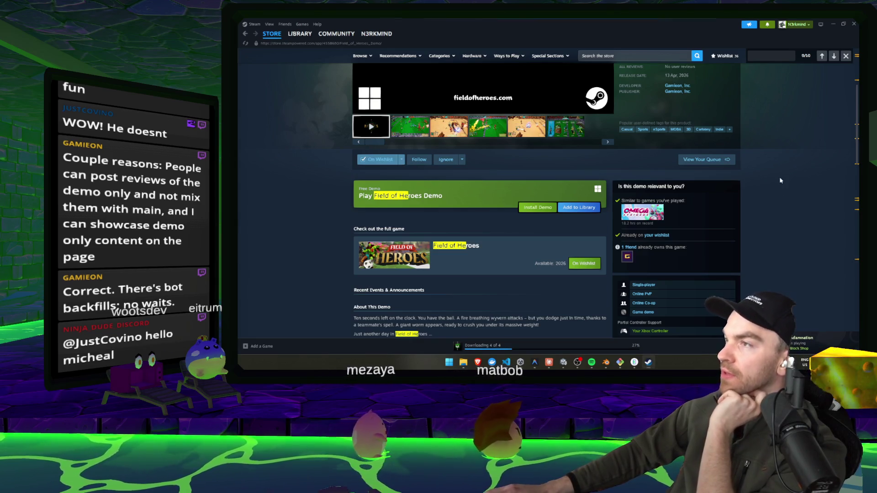
scroll(777, 196, "up", 3)
scroll(480, 249, "down", 2)
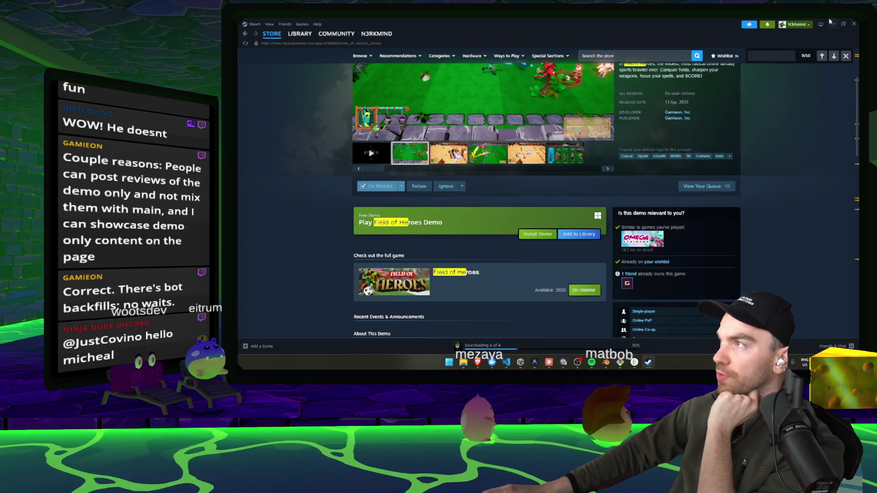
left_click(847, 56)
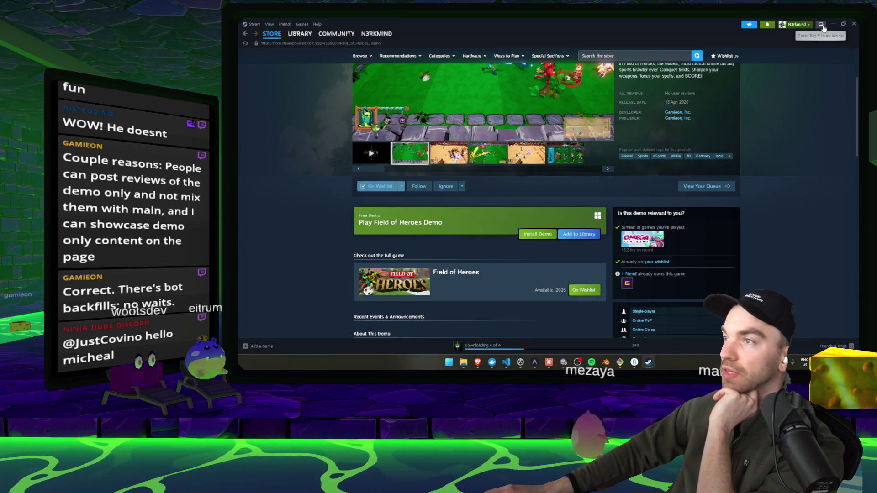
left_click(302, 35)
Step: Minimize Steam and fly the Scene view out to overview the snowy terrain and base
left_click(838, 22)
mouse_move(522, 165)
left_mouse_down()
mouse_move(513, 161)
mouse_move(510, 178)
left_mouse_up()
mouse_move(698, 161)
left_mouse_down()
mouse_move(693, 145)
mouse_move(733, 122)
mouse_move(713, 122)
left_mouse_up()
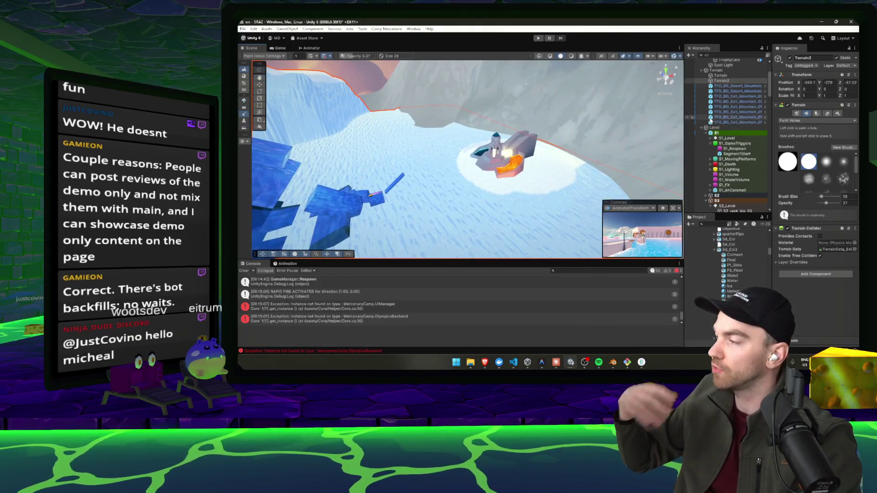
mouse_move(600, 131)
left_mouse_down()
mouse_move(651, 208)
mouse_move(643, 209)
left_mouse_up()
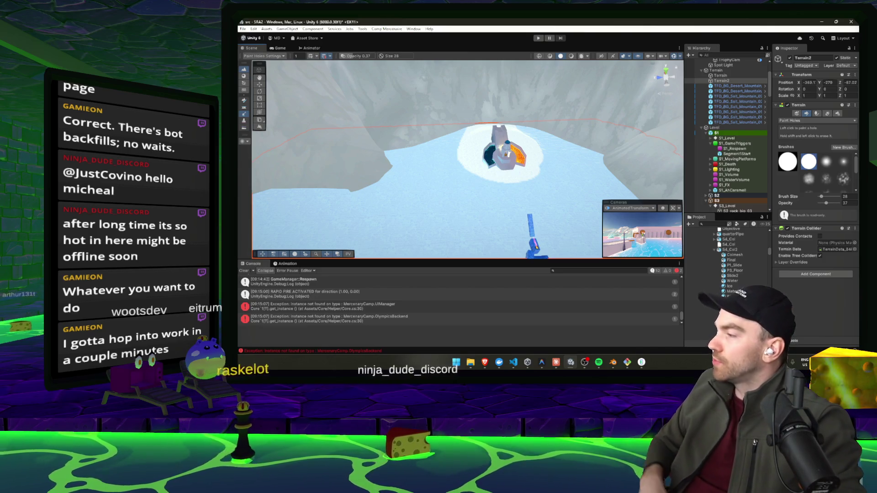
left_click_drag(503, 192, 562, 174)
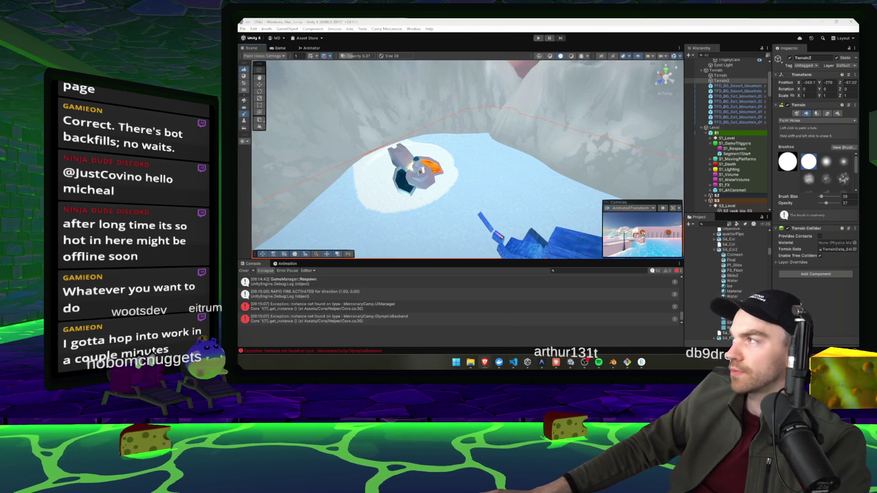
Step: Pan and orbit toward the base's blue ice blocks, then select the S4_Col2 asset
left_click_drag(580, 259, 568, 221)
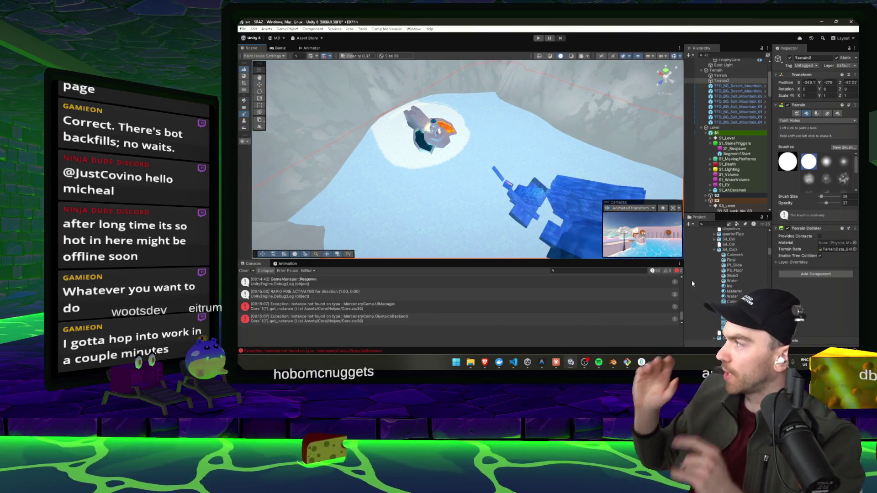
left_click_drag(448, 160, 409, 152)
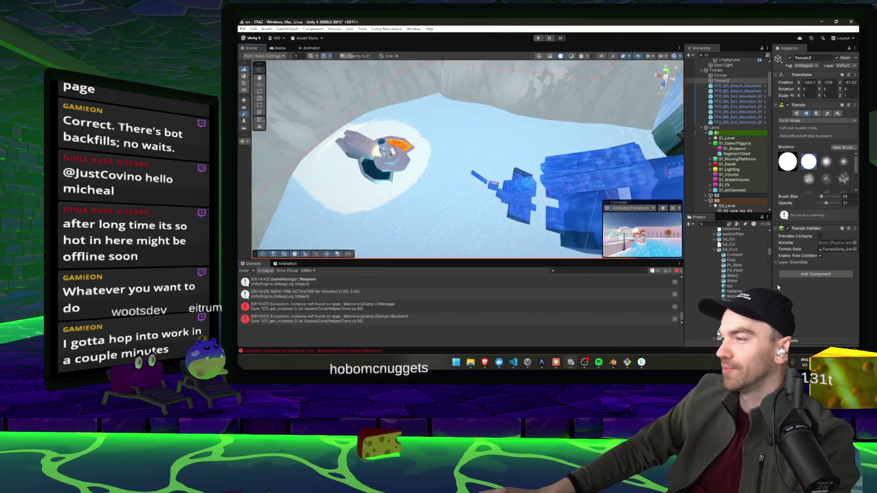
left_click(739, 249)
Step: Launch the Field of Heroes Demo from the library and minimize Steam
scroll(733, 269, "up", 5)
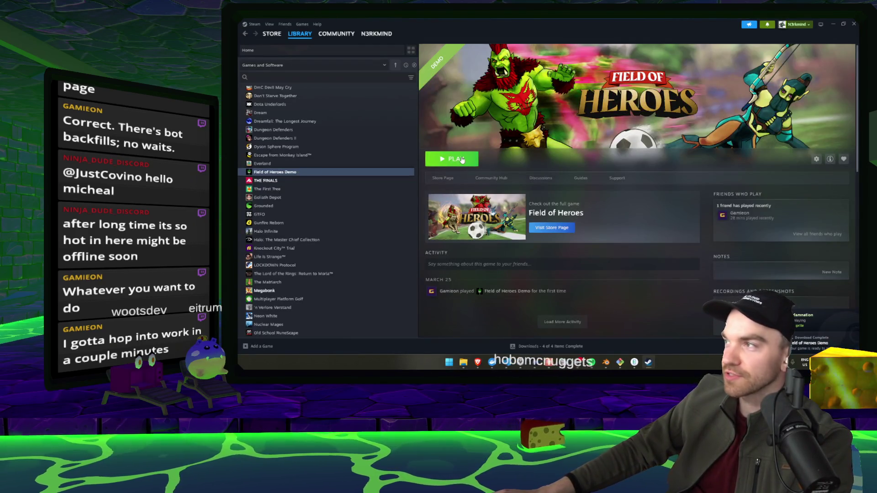
left_click(462, 159)
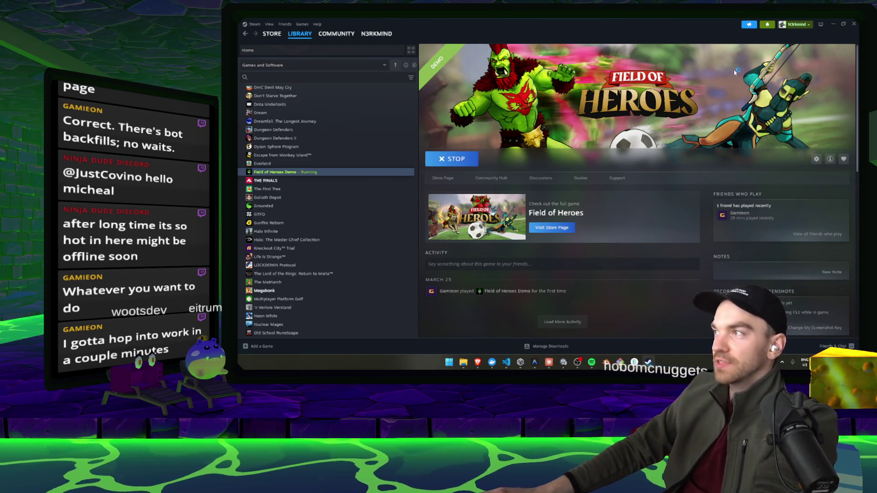
left_click(833, 25)
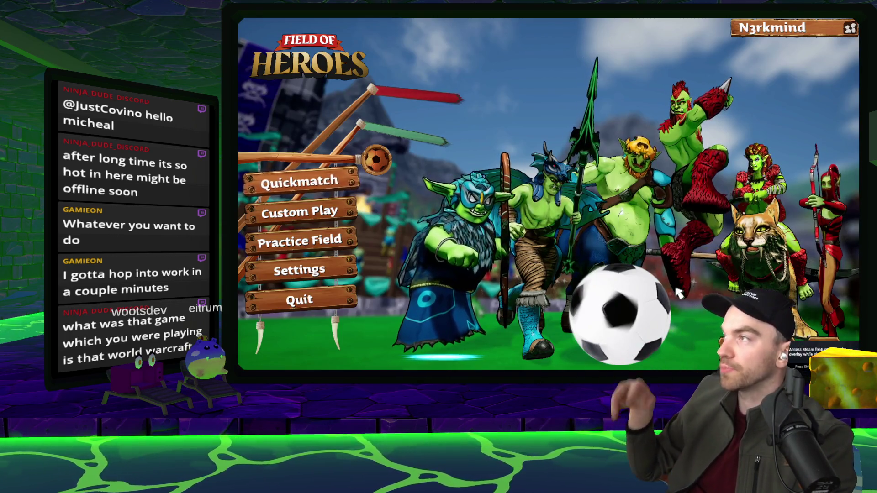
Step: Open the game's Settings from the main menu
left_click(835, 26)
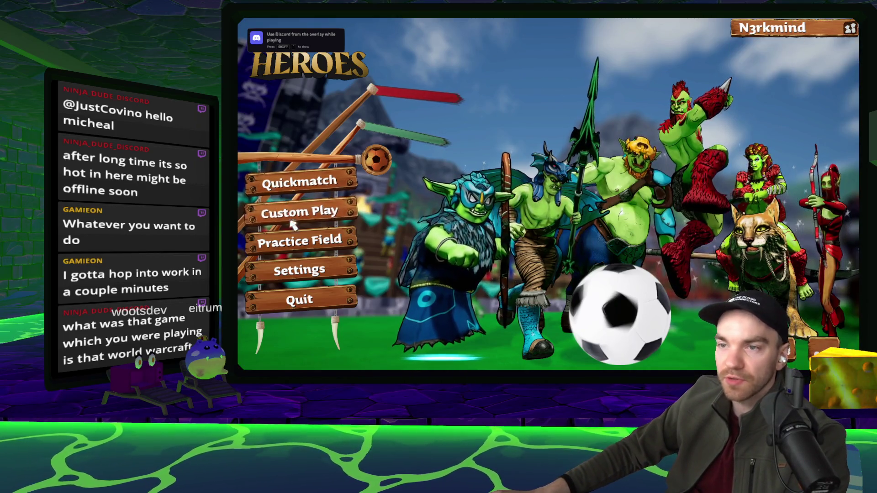
left_click(295, 271)
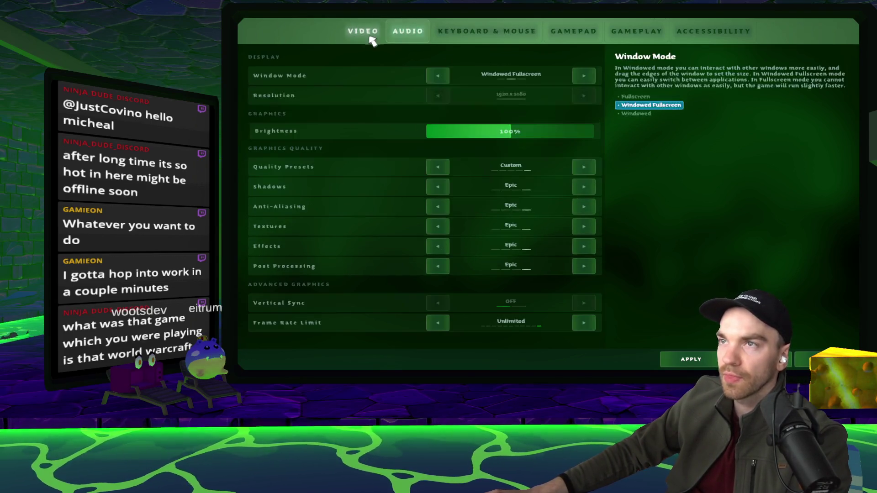
scroll(372, 40, "down", 2)
scroll(362, 29, "up", 2)
Step: Browse the Keyboard & Mouse, Gameplay, Accessibility, Gamepad and Video settings pages
left_click(437, 33)
left_click(618, 36)
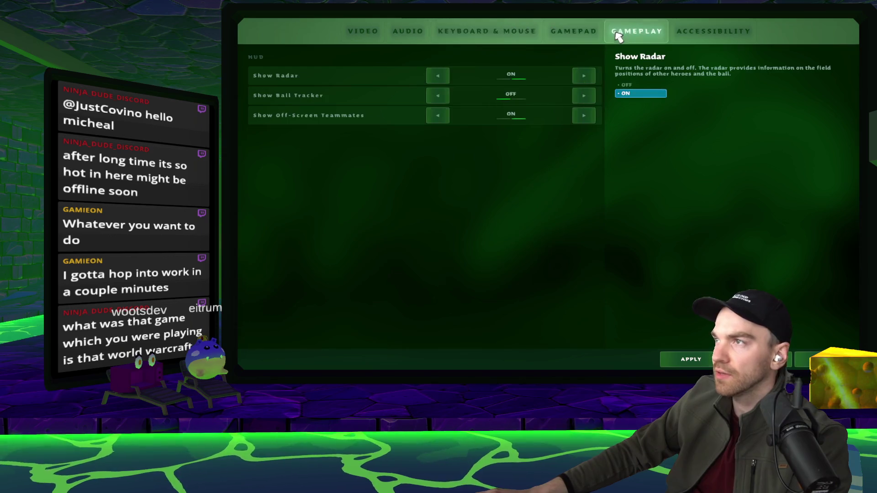
left_click(715, 40)
left_click(654, 38)
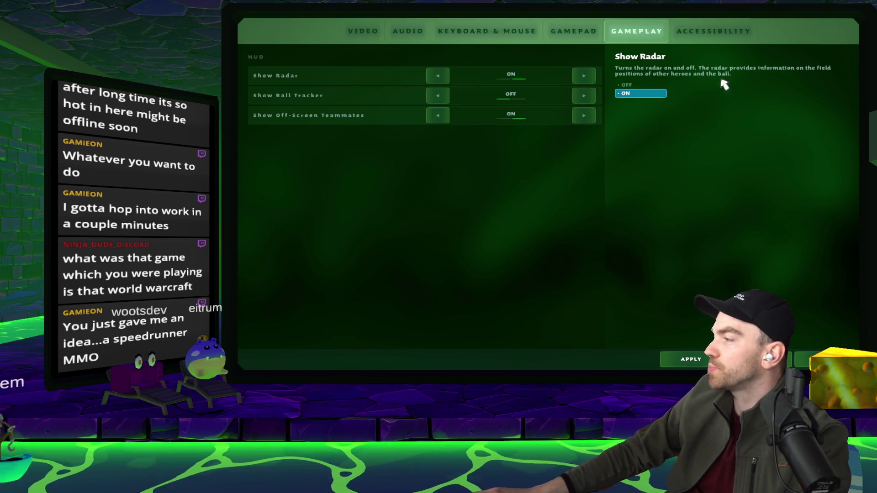
left_click(585, 33)
left_click(622, 33)
left_click(572, 33)
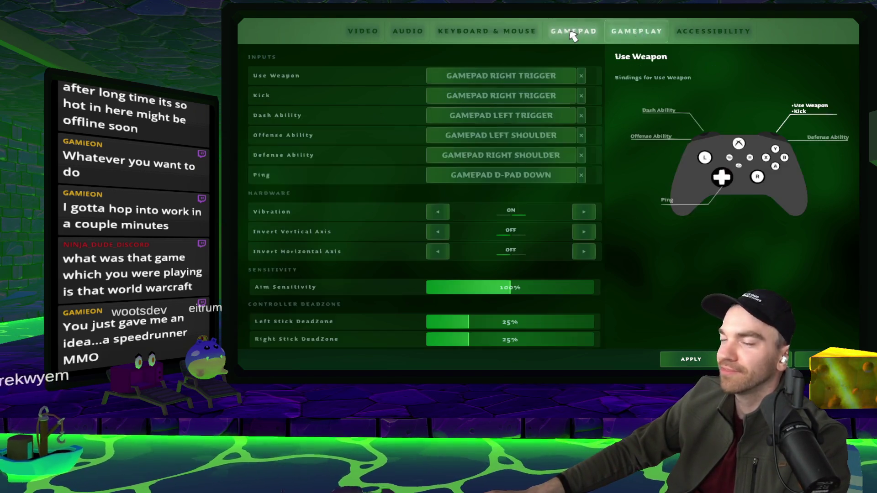
left_click(488, 33)
left_click(361, 31)
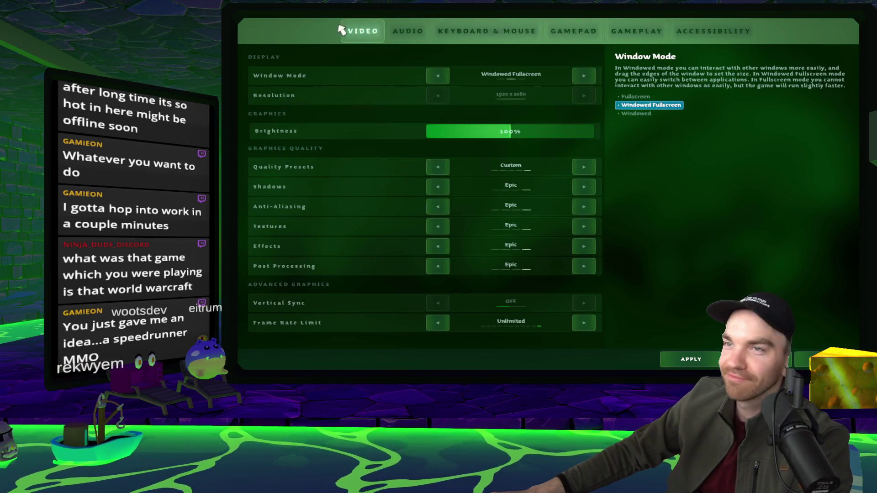
left_click(450, 32)
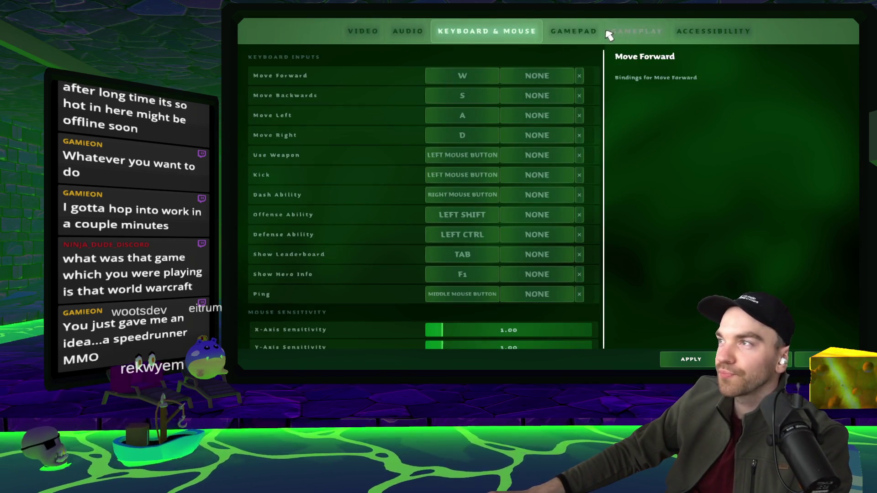
left_click(619, 32)
left_click(574, 31)
left_click(442, 31)
left_click(482, 36)
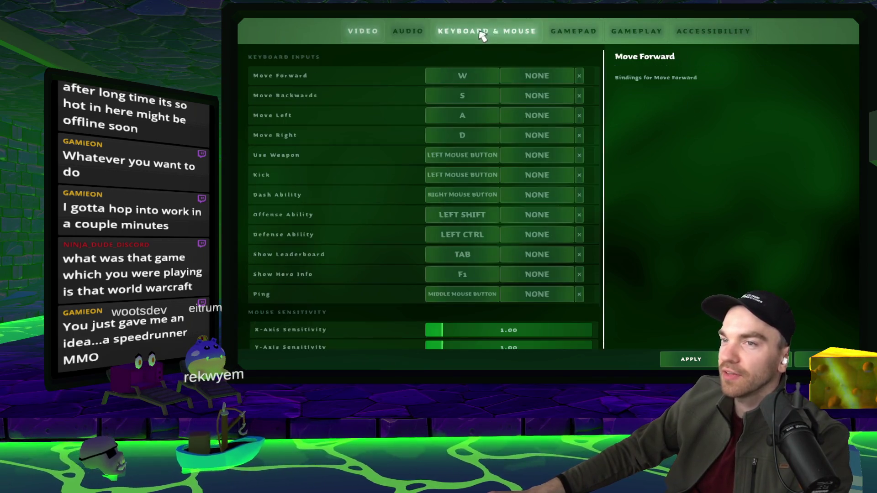
key("e")
key("q")
key("q")
key("e")
key("e")
left_click(512, 30)
scroll(608, 82, "down", 1)
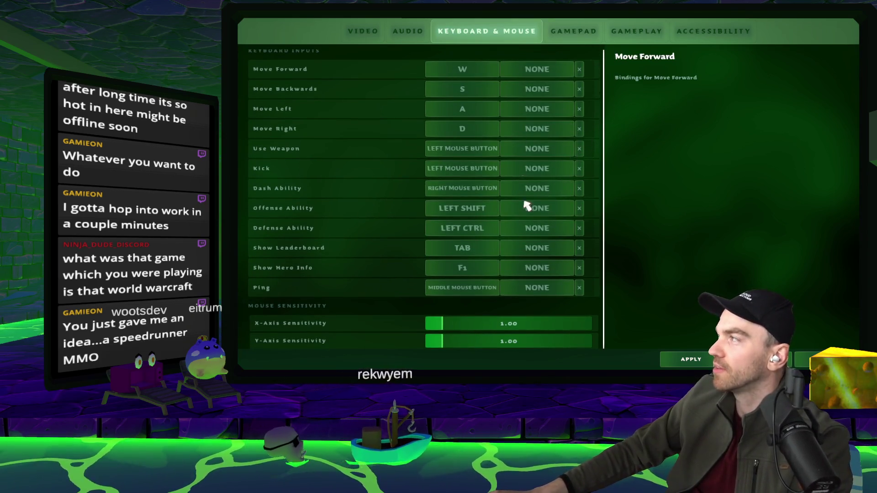
Step: Compare the Audio, Video and Keyboard & Mouse settings pages back and forth
left_click(577, 28)
left_click(457, 29)
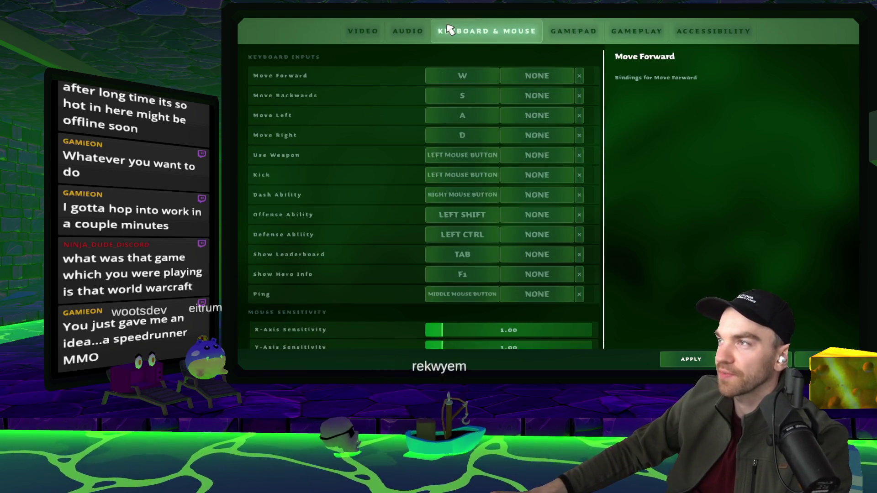
left_click(410, 32)
left_click(359, 32)
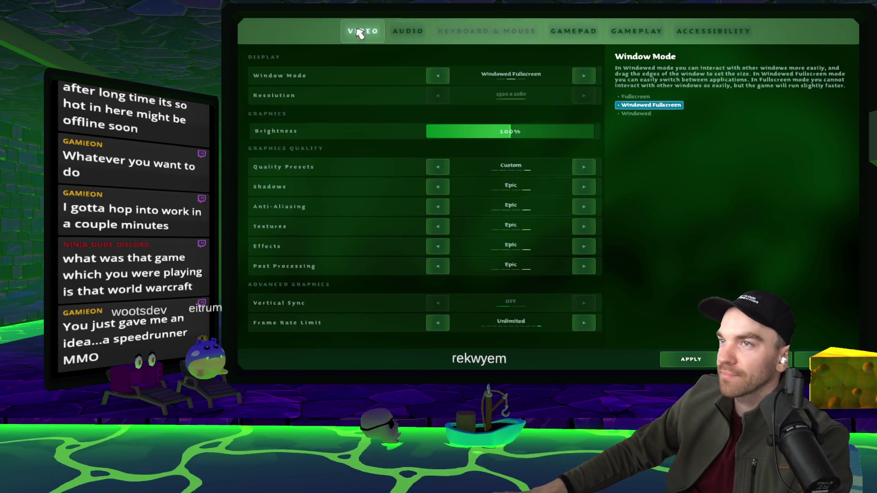
left_click(406, 35)
left_click(465, 32)
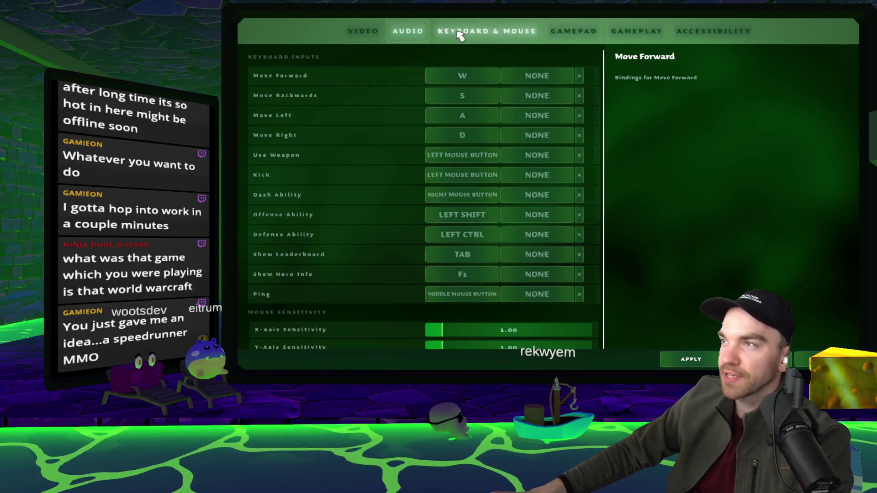
left_click(423, 32)
left_click(481, 32)
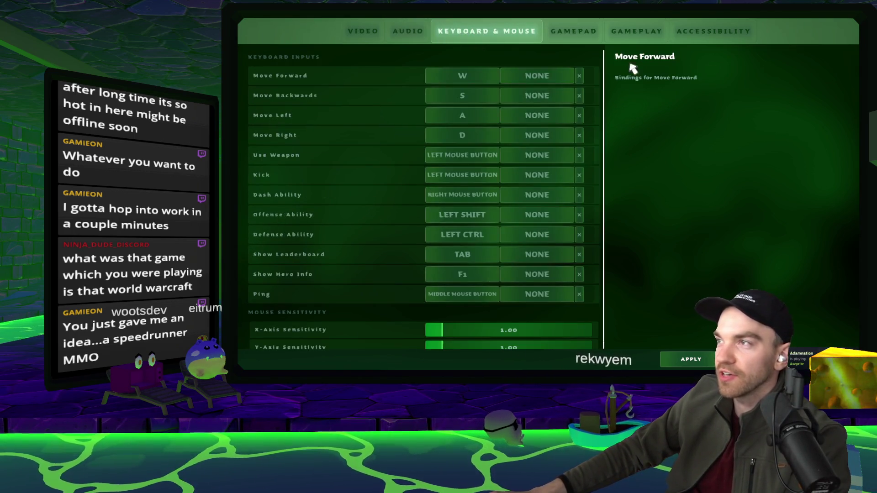
left_click(408, 32)
left_click(480, 33)
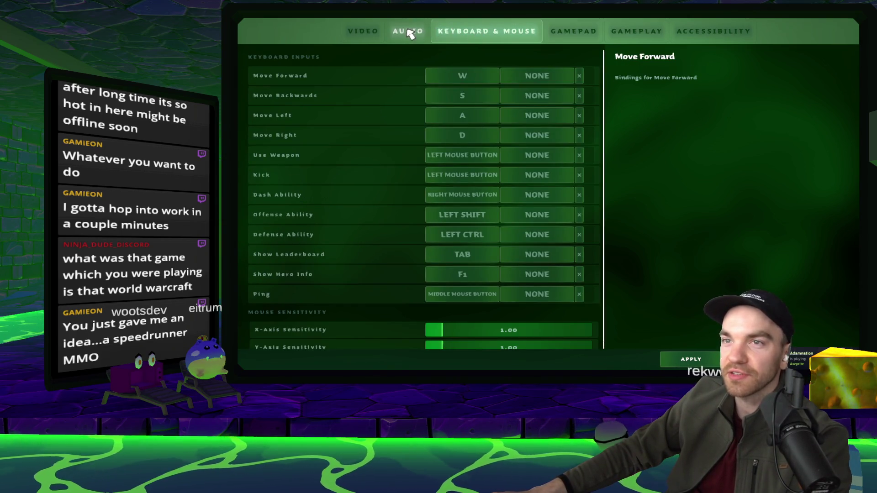
left_click(408, 32)
left_click(354, 31)
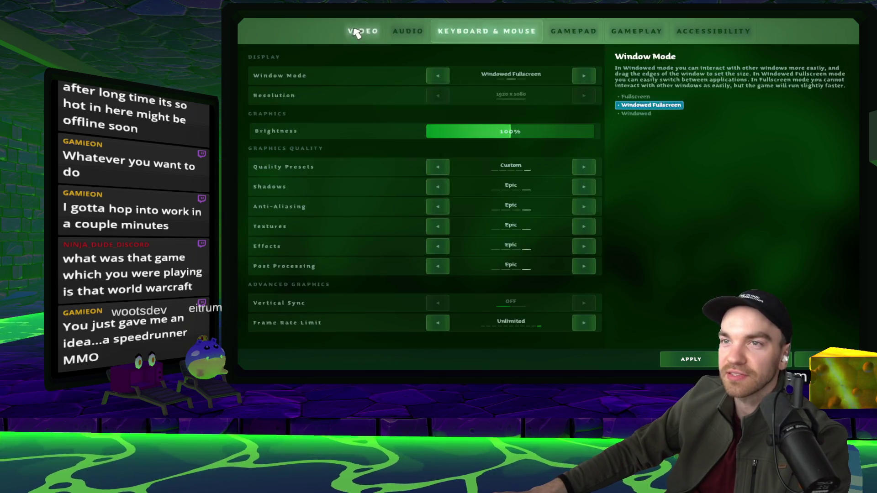
left_click(474, 32)
left_click(408, 32)
left_click(470, 33)
left_click(411, 33)
left_click(438, 33)
left_click(418, 33)
left_click(355, 33)
left_click(408, 32)
left_click(365, 32)
left_click(408, 32)
left_click(365, 32)
left_click(404, 33)
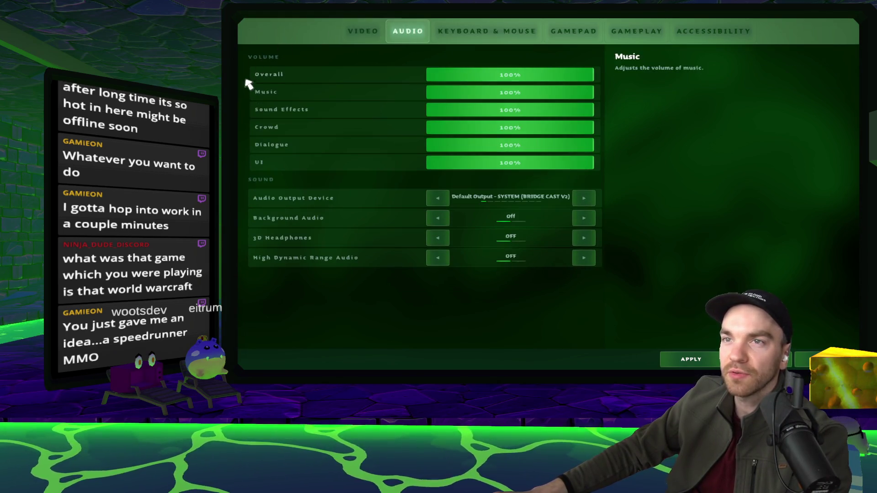
left_click(371, 36)
left_click(411, 32)
left_click(361, 32)
left_click(402, 33)
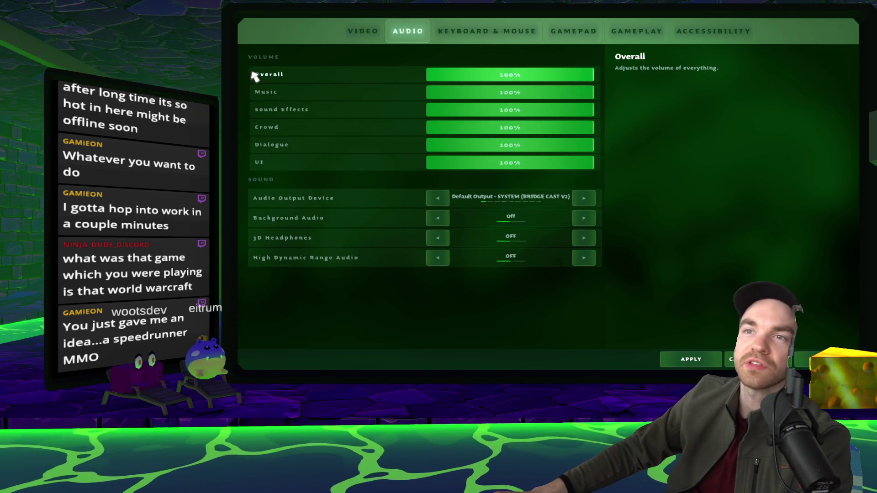
left_click(372, 33)
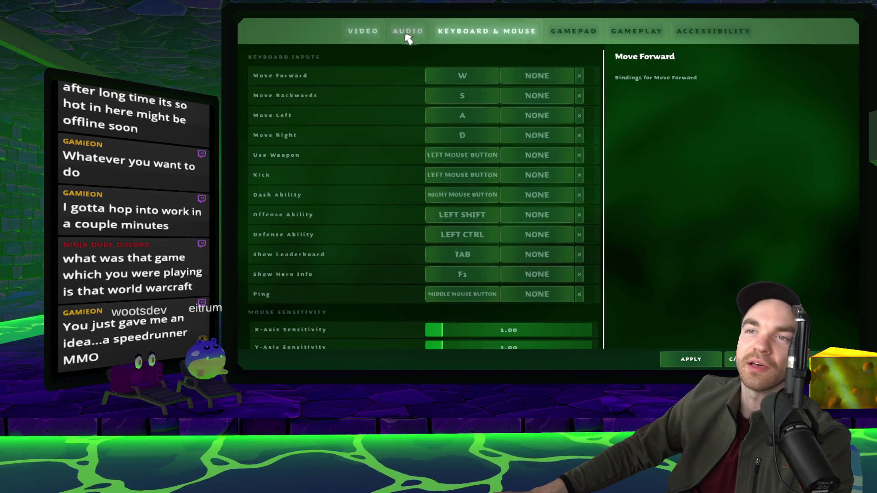
left_click(372, 37)
left_click(354, 36)
left_click(353, 38)
left_click(398, 37)
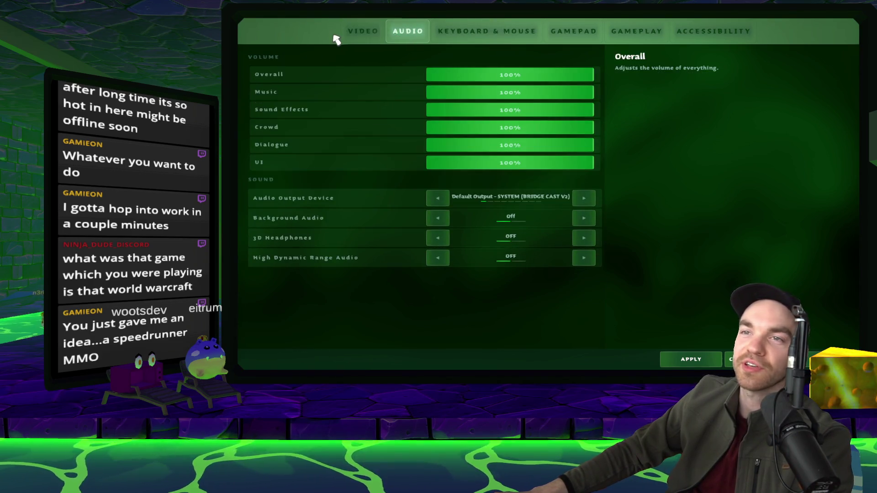
left_click(381, 32)
left_click(398, 32)
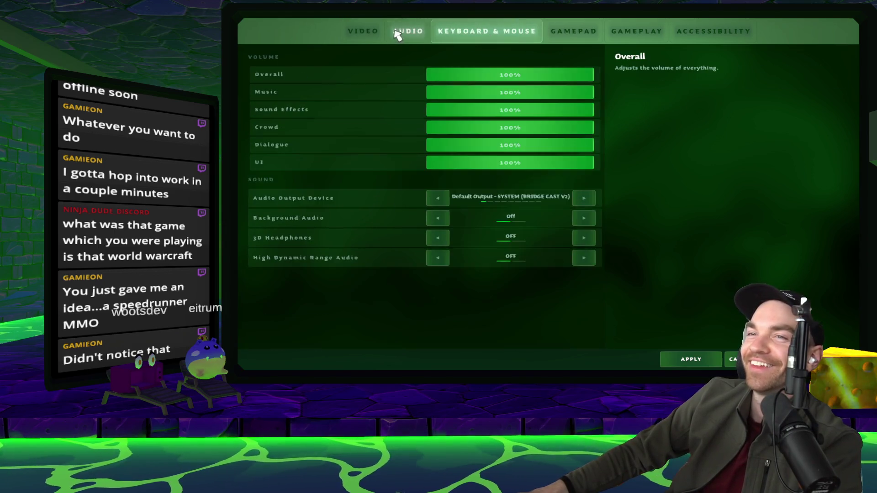
Step: Review the Gamepad, Gameplay and colour-blind Accessibility pages, then close Settings
left_click(486, 32)
left_click(573, 32)
left_click(617, 41)
left_click(739, 43)
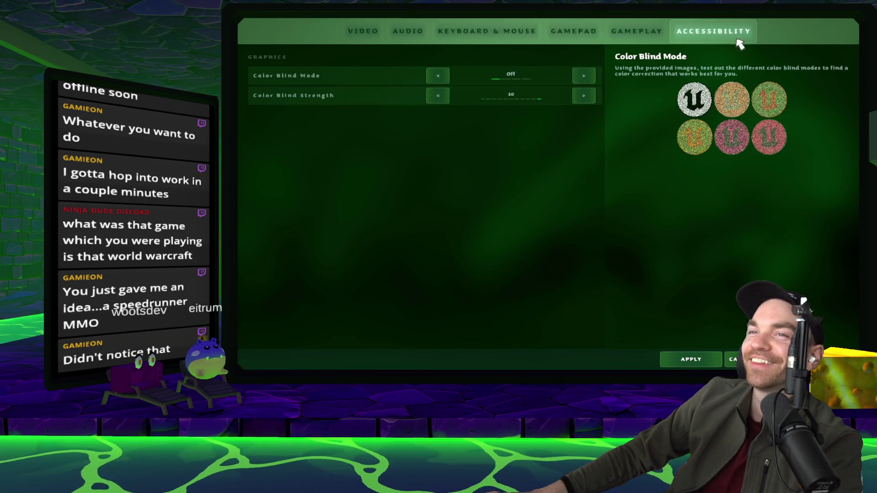
left_click(630, 34)
key("Escape")
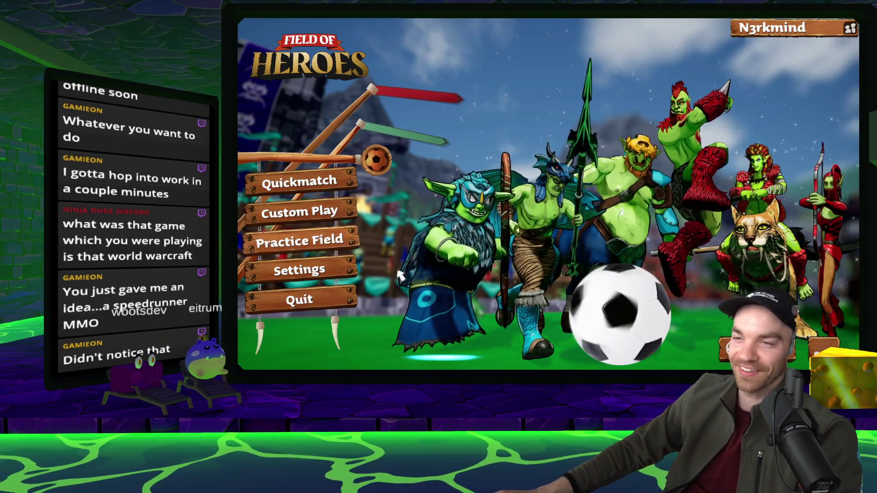
Step: Alt+Tab from the game back to the Unity editor
key("alt+Tab")
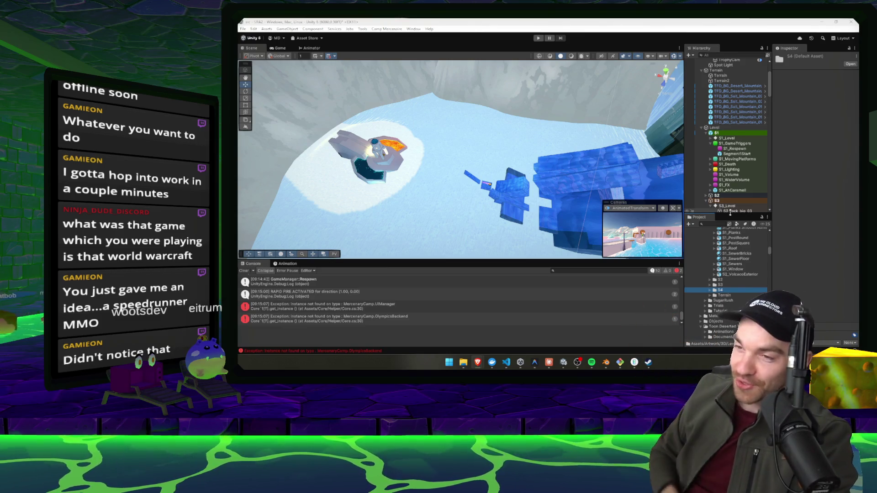
left_click(434, 141)
left_click_drag(434, 141, 481, 156)
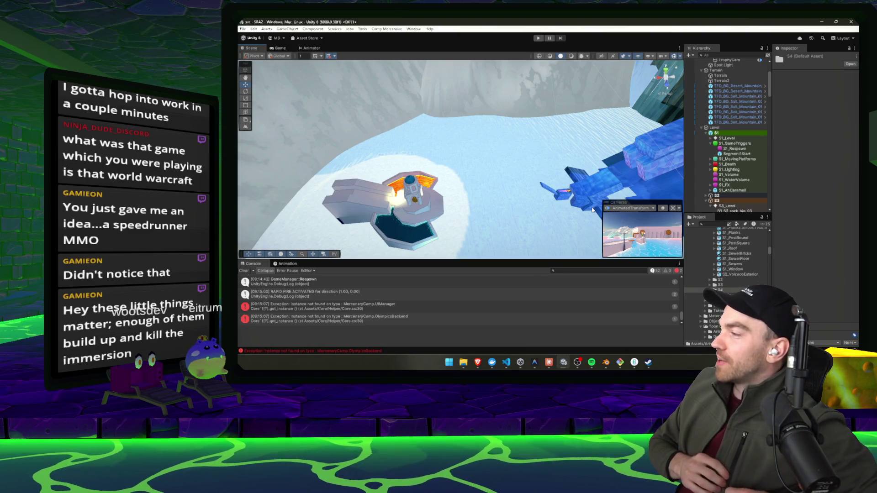
left_click_drag(559, 141, 617, 131)
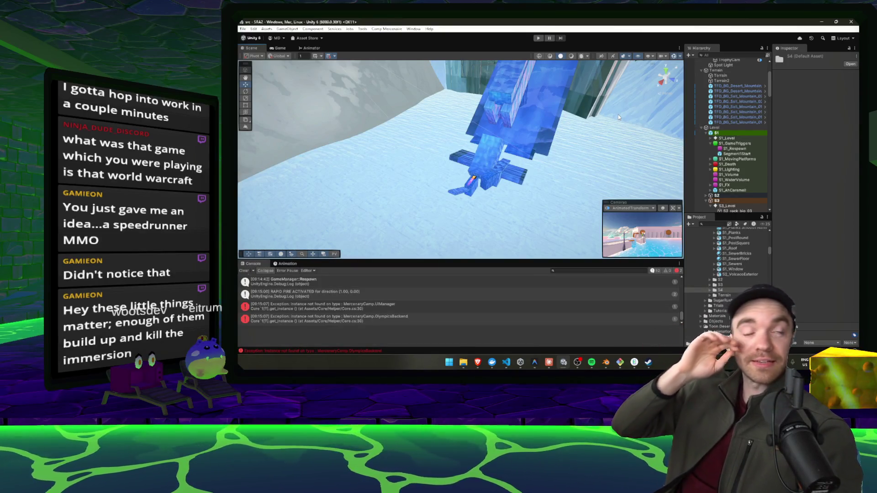
mouse_move(619, 117)
left_mouse_down()
mouse_move(674, 199)
mouse_move(661, 141)
left_mouse_up()
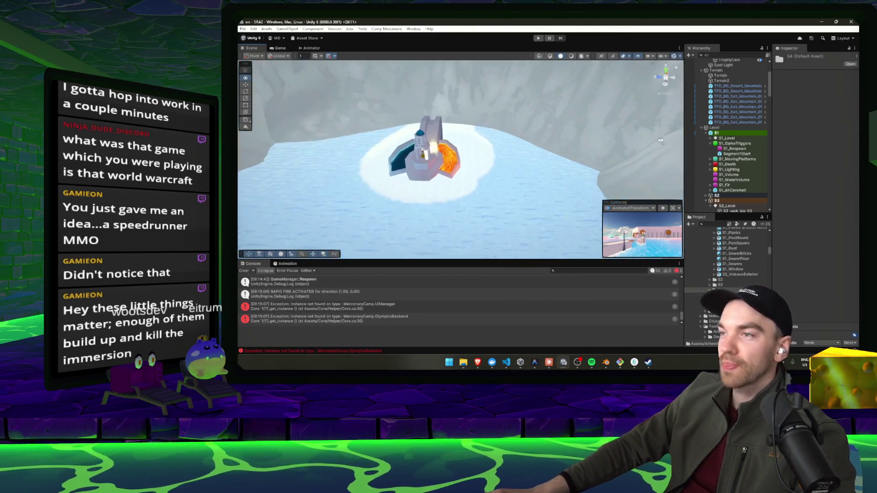
left_click(746, 259)
left_click(740, 249)
mouse_move(533, 208)
left_mouse_down()
mouse_move(365, 206)
mouse_move(243, 153)
mouse_move(456, 142)
mouse_move(363, 141)
mouse_move(367, 92)
mouse_move(606, 221)
mouse_move(492, 141)
mouse_move(515, 113)
mouse_move(537, 177)
mouse_move(489, 118)
left_mouse_up()
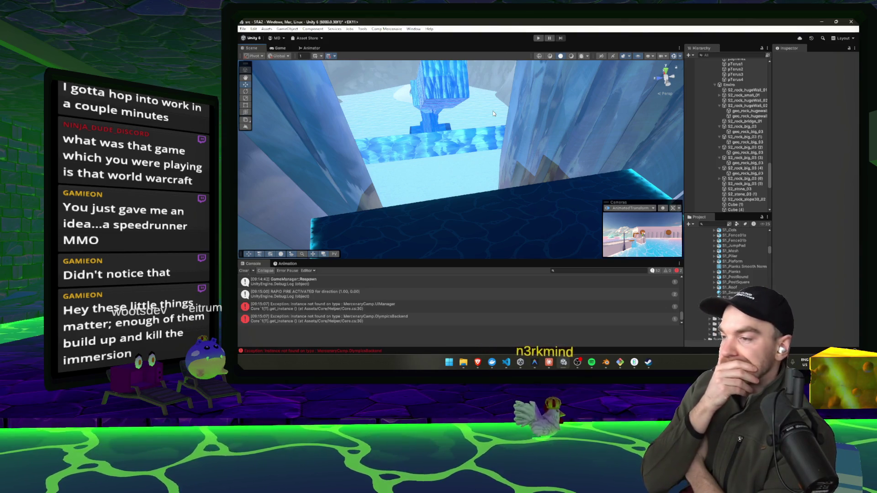
Step: Minimize Spotify, fly through the ice level and frame the Cube (2) platform
left_click(592, 362)
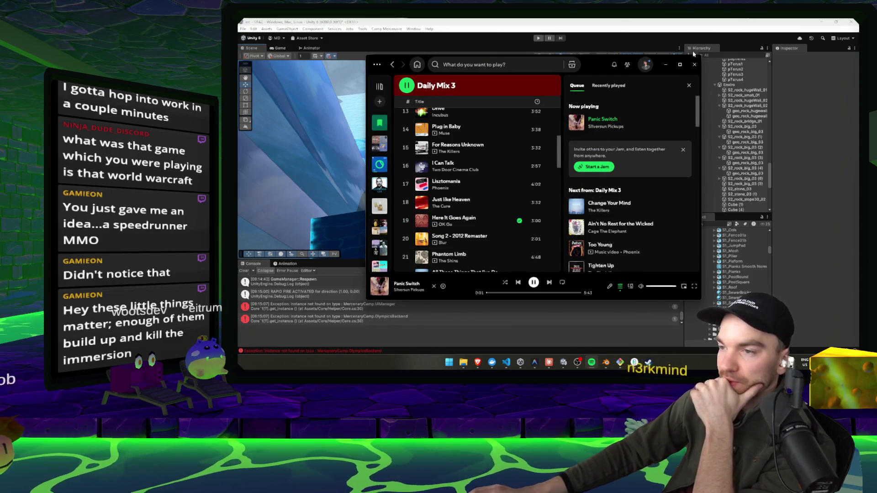
left_click(667, 65)
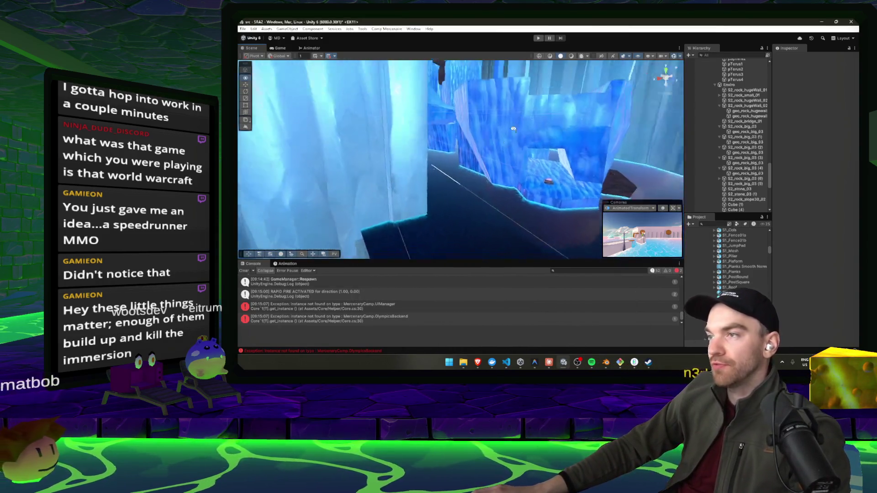
mouse_move(517, 176)
left_mouse_down()
mouse_move(453, 133)
mouse_move(467, 179)
left_mouse_up()
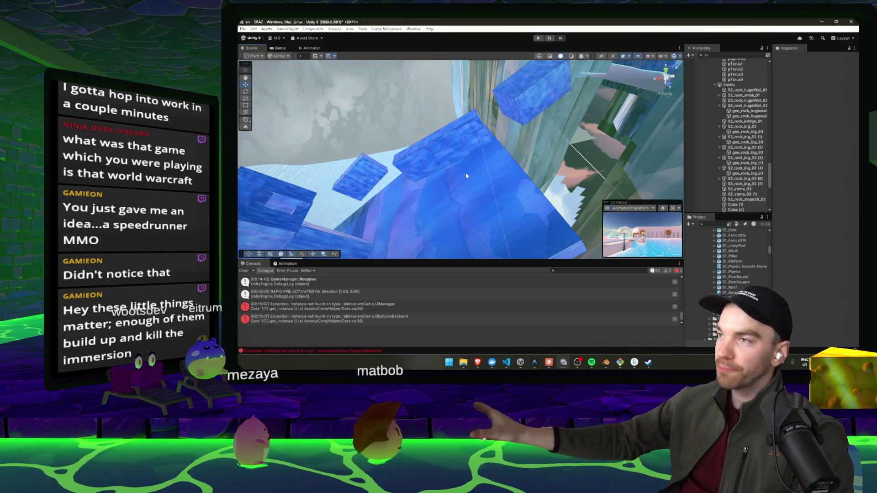
left_click(469, 180)
key("f")
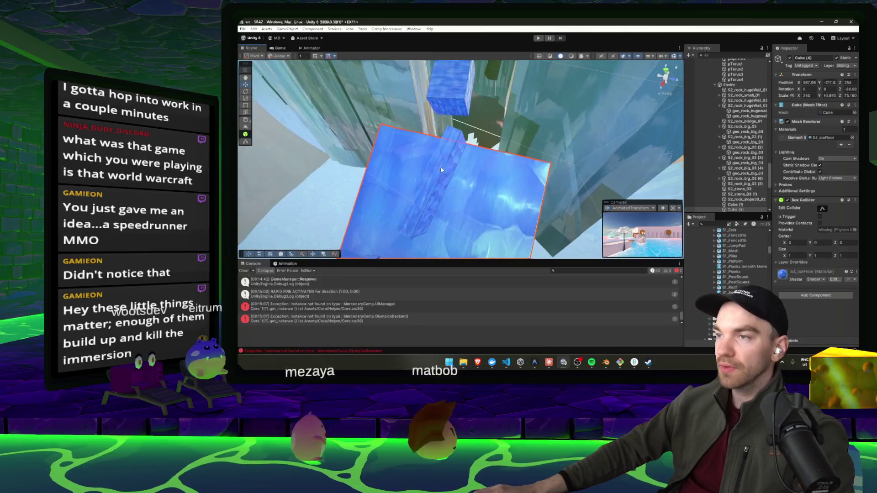
Step: Move the Cube (4) ice slab along the level to X 200.2, then select Water
left_click(459, 188)
key("f")
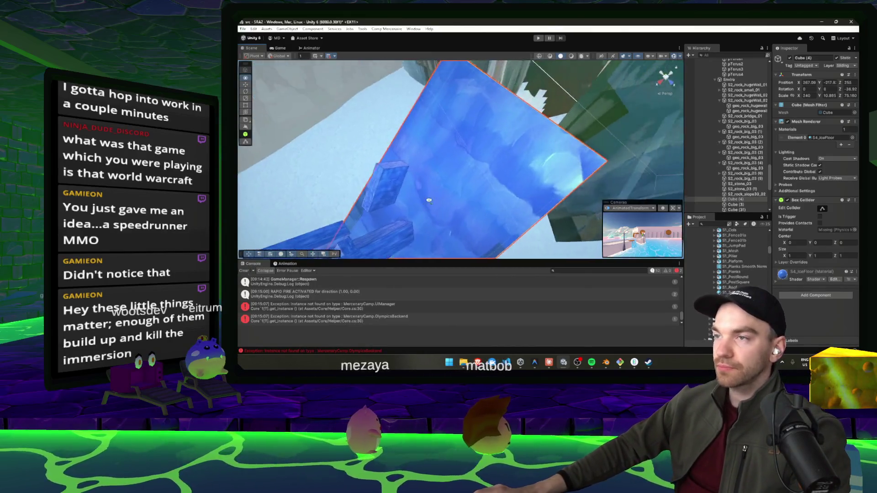
left_click_drag(371, 209, 411, 210)
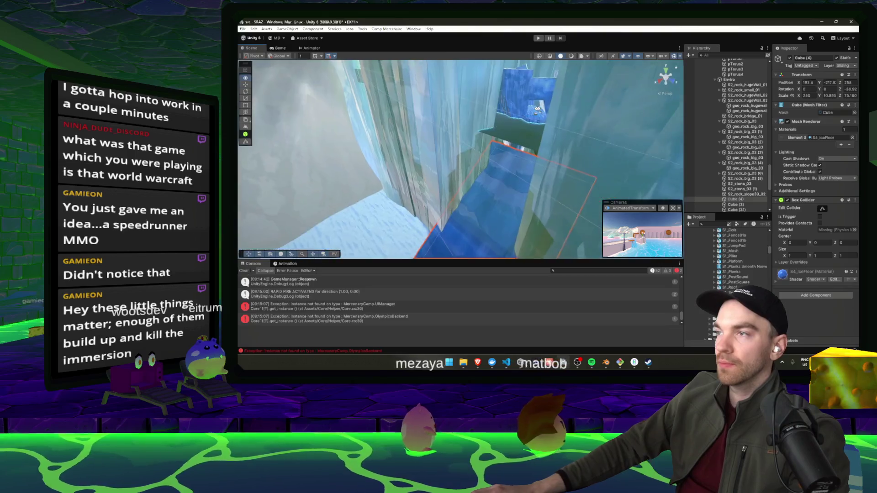
mouse_move(533, 131)
left_mouse_down()
mouse_move(484, 201)
mouse_move(418, 202)
mouse_move(440, 188)
mouse_move(446, 196)
mouse_move(517, 182)
mouse_move(547, 129)
mouse_move(446, 205)
left_mouse_up()
left_click_drag(394, 248, 393, 248)
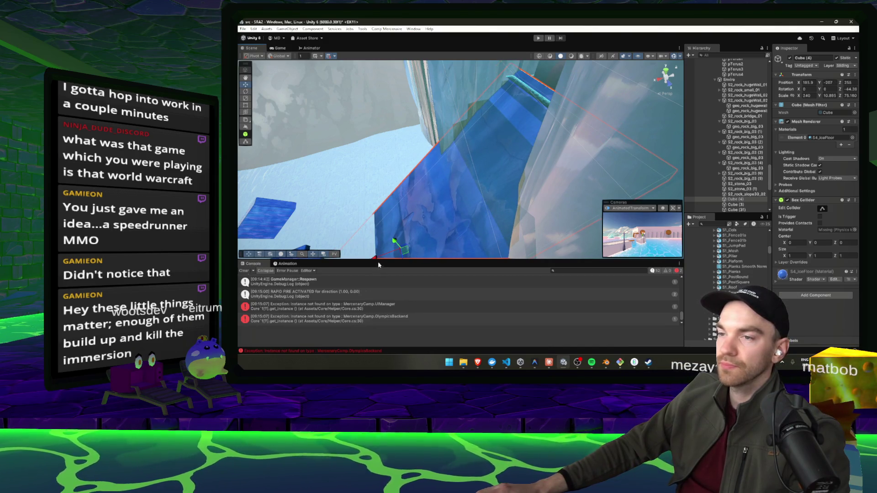
mouse_move(375, 259)
left_mouse_down()
mouse_move(411, 219)
mouse_move(391, 228)
mouse_move(405, 208)
left_mouse_up()
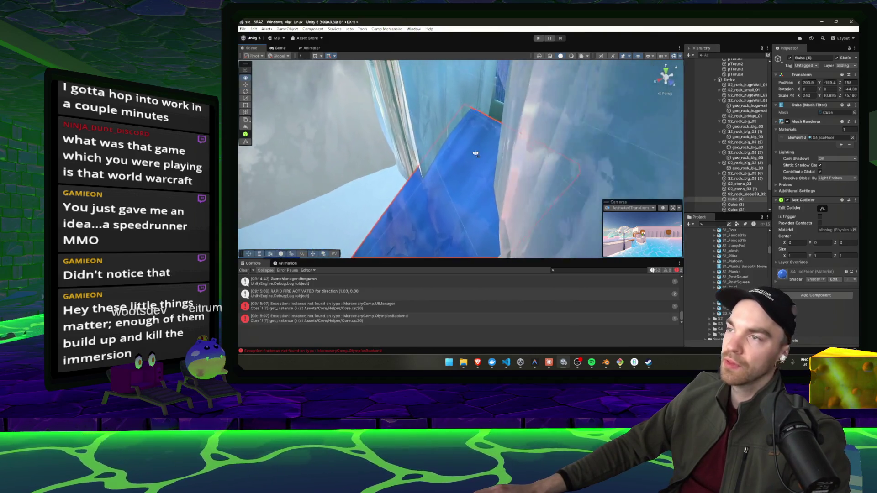
left_click(504, 125)
scroll(722, 121, "up", 5)
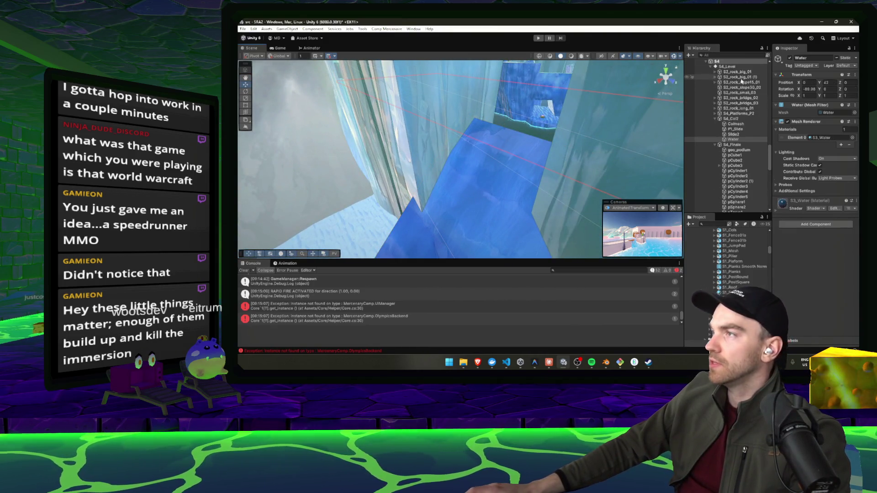
key("Left")
key("Left")
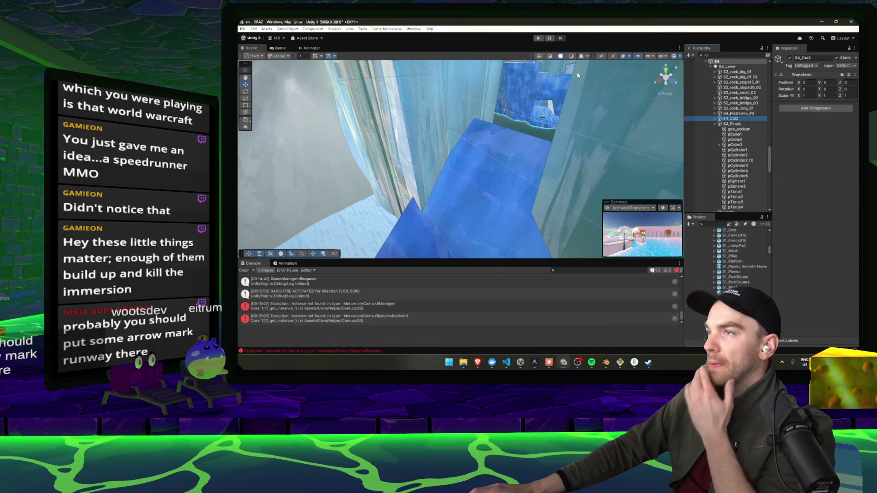
left_click(540, 40)
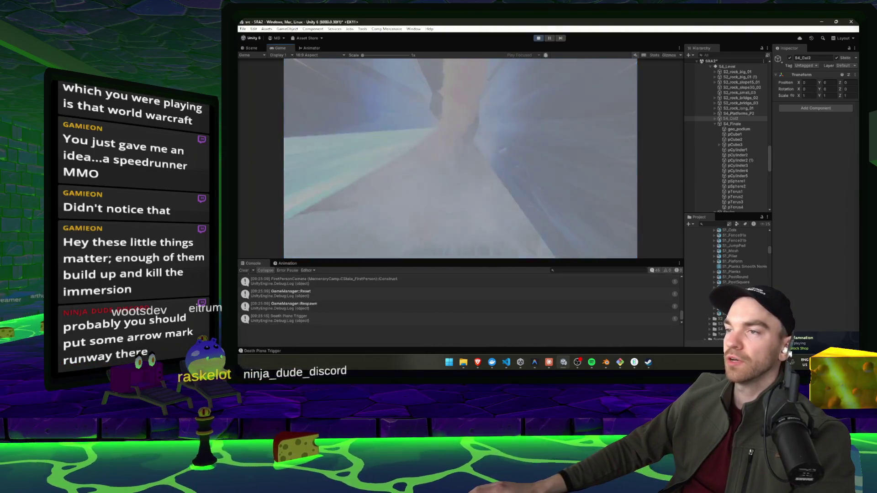
key("Escape")
key("ctrl+p")
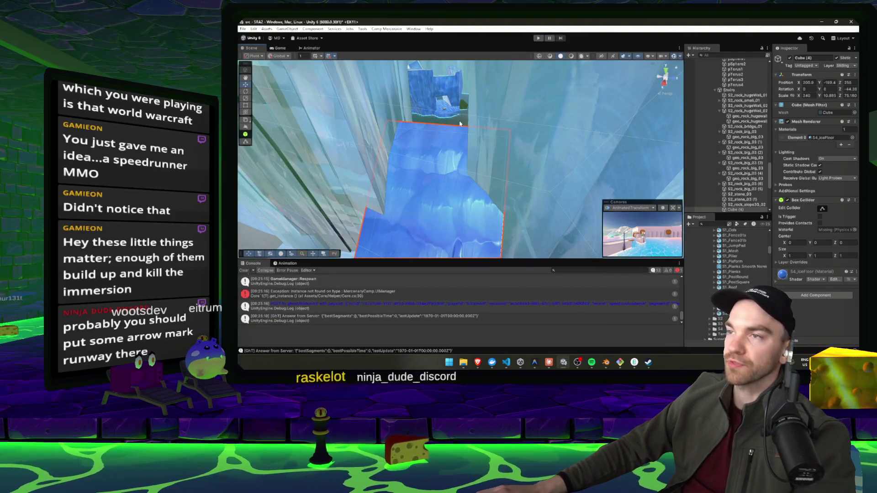
Step: Inspect Water, Slide2 and S4_Col2 in the Hierarchy, then collapse the Enviro group
left_click(460, 124)
scroll(735, 111, "up", 5)
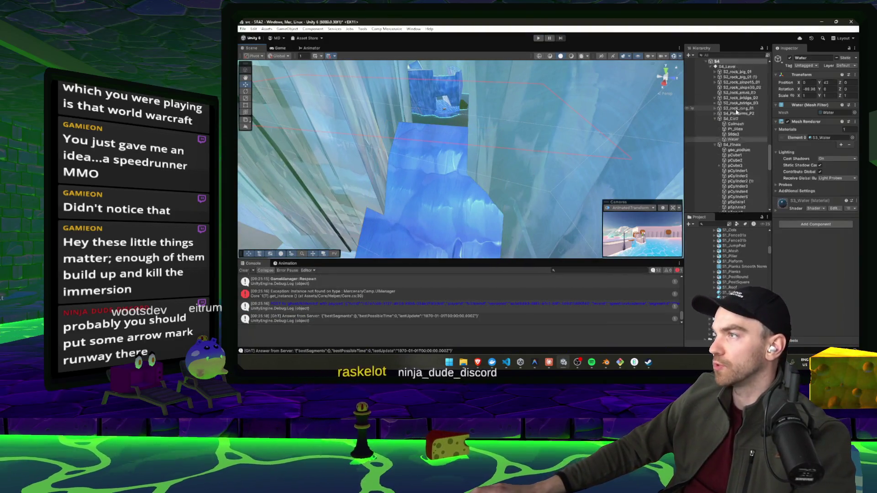
left_click(738, 135)
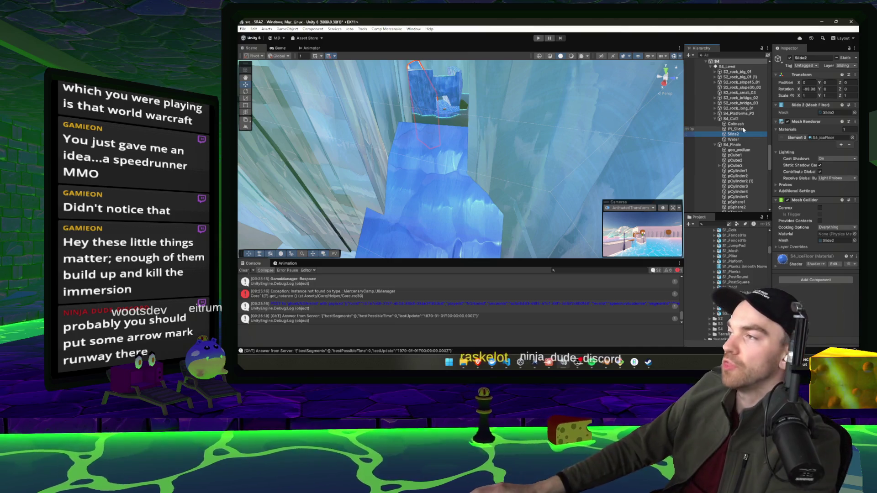
left_click(737, 119)
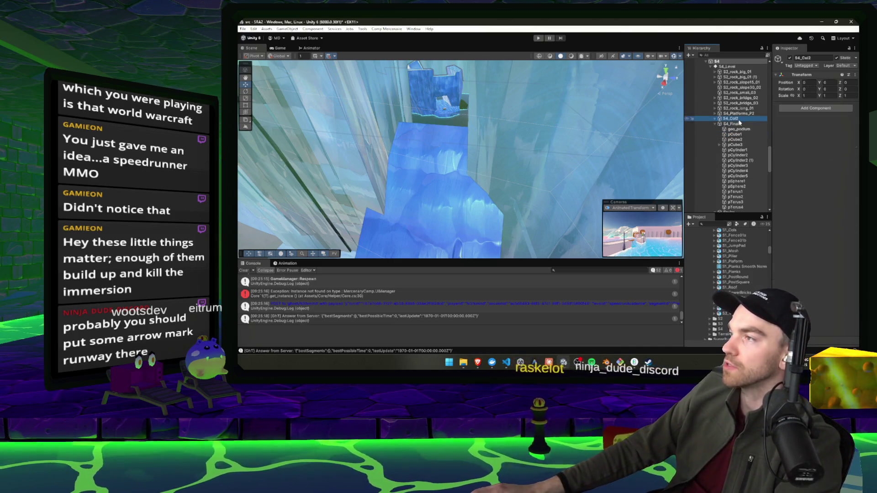
key("Left")
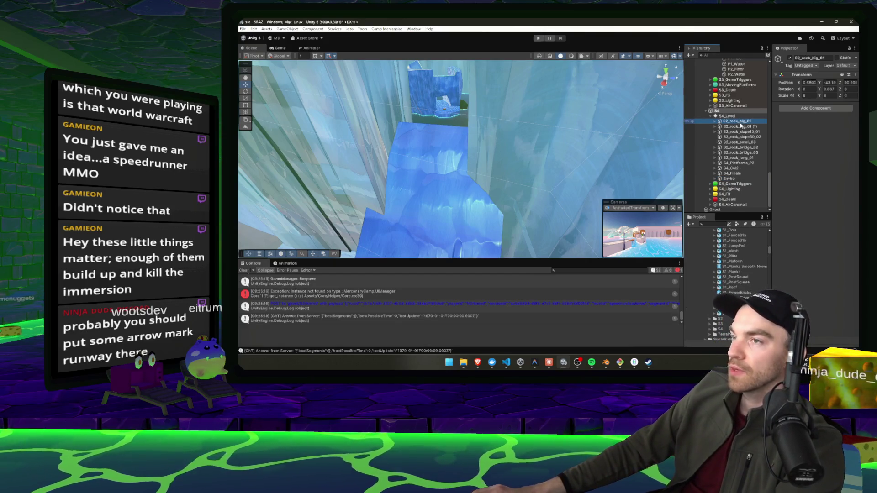
double_click(741, 126)
Step: Frame the S4_Death Cube (4) kill volume in the Scene view, then run the level in Play mode
double_click(743, 131)
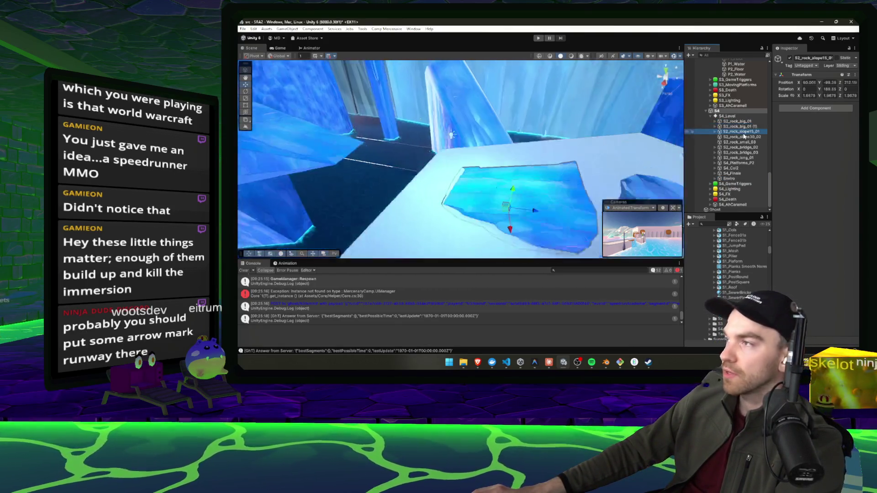
key("Left")
key("Left")
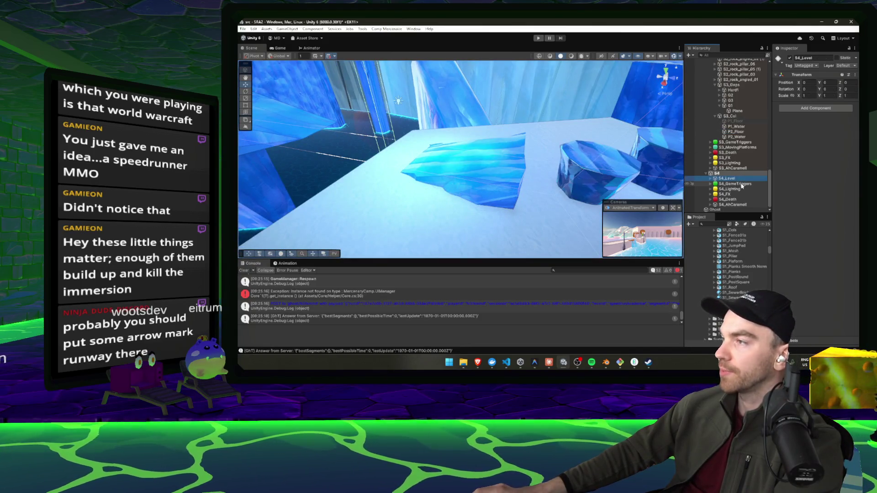
double_click(726, 200)
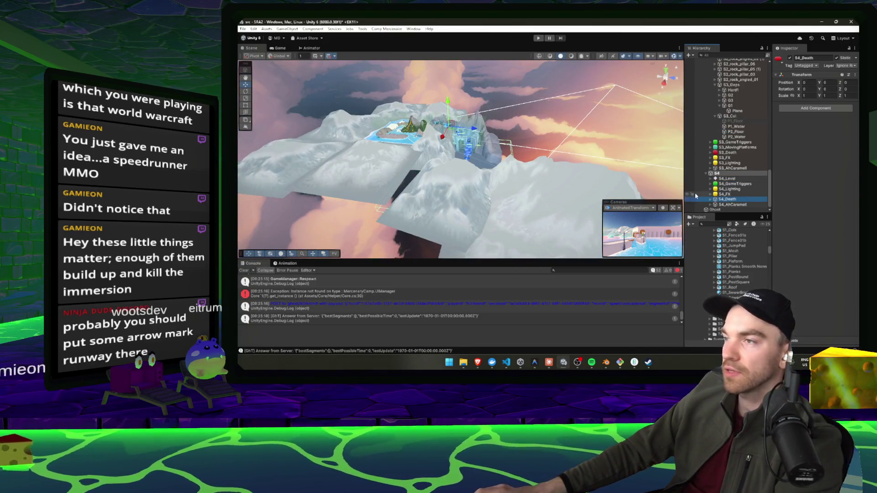
double_click(711, 200)
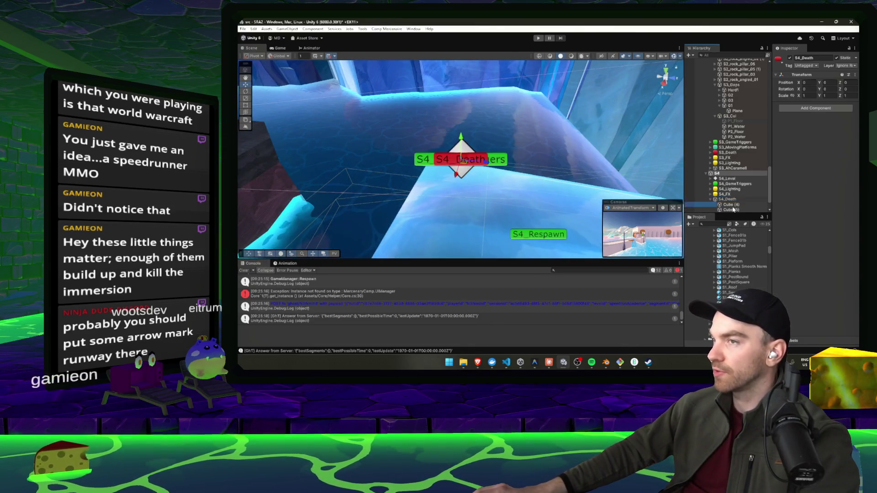
double_click(731, 204)
mouse_move(519, 180)
left_mouse_down()
mouse_move(422, 164)
mouse_move(697, 106)
left_mouse_up()
key("f")
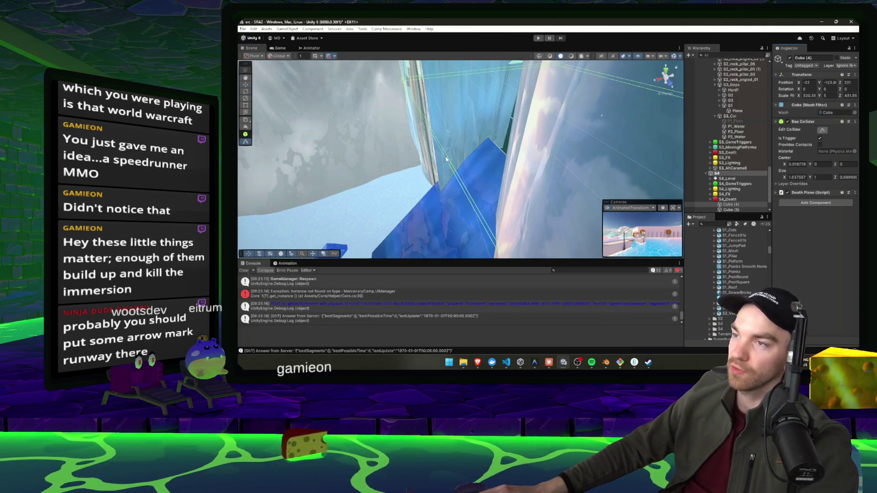
left_click_drag(488, 147, 452, 142)
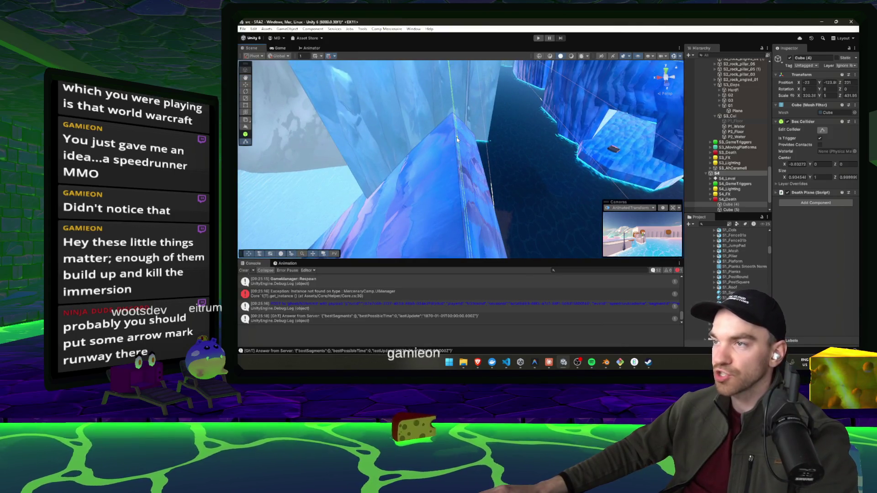
left_click(539, 39)
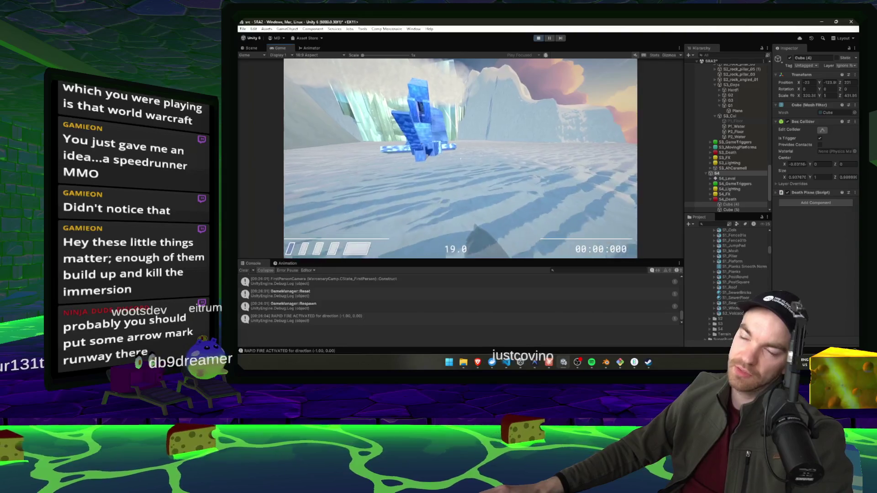
Step: Bring up the game's pause menu with Esc and stop Play mode
key("Escape")
left_click(539, 39)
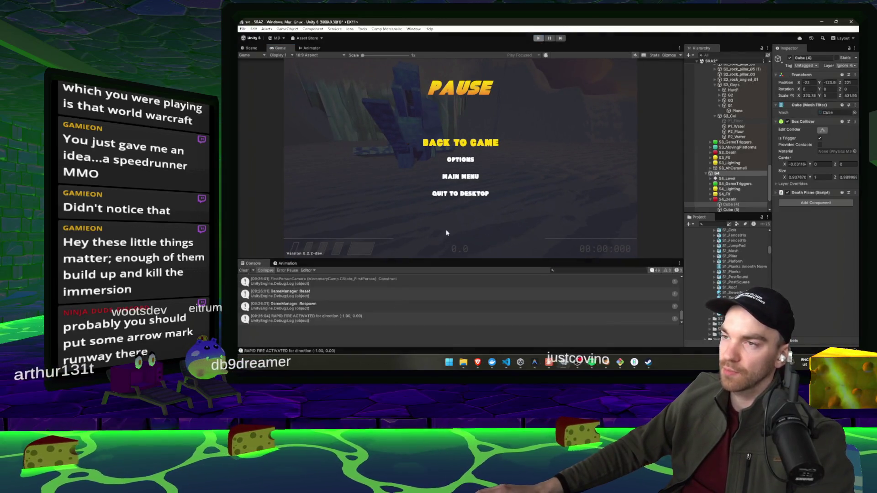
left_click_drag(362, 197, 458, 207)
Step: Set the ice-floor cube's scale to 300, 1, 300 and move it outward over the water
left_click(573, 167)
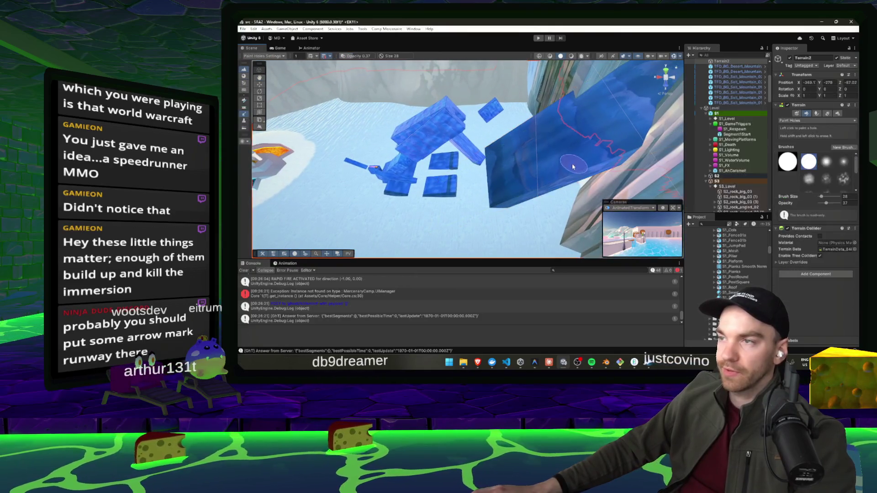
left_click(525, 166)
mouse_move(525, 167)
left_mouse_down()
mouse_move(454, 177)
mouse_move(537, 174)
left_mouse_up()
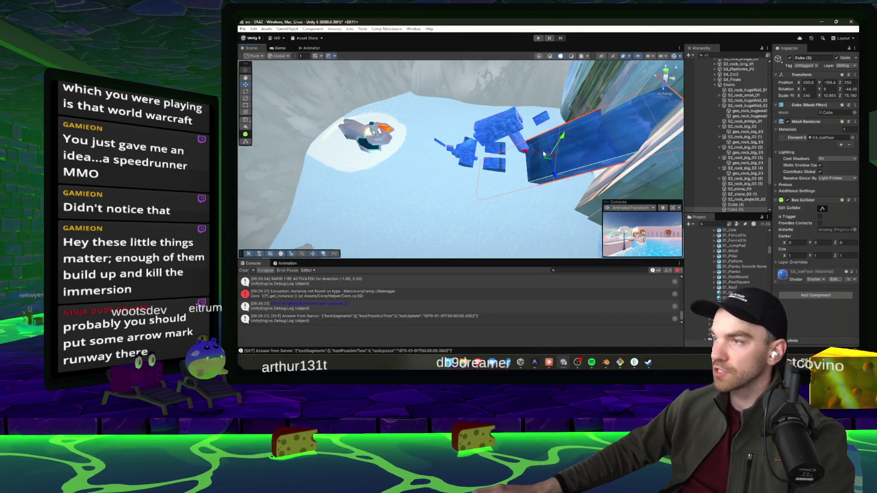
type("0")
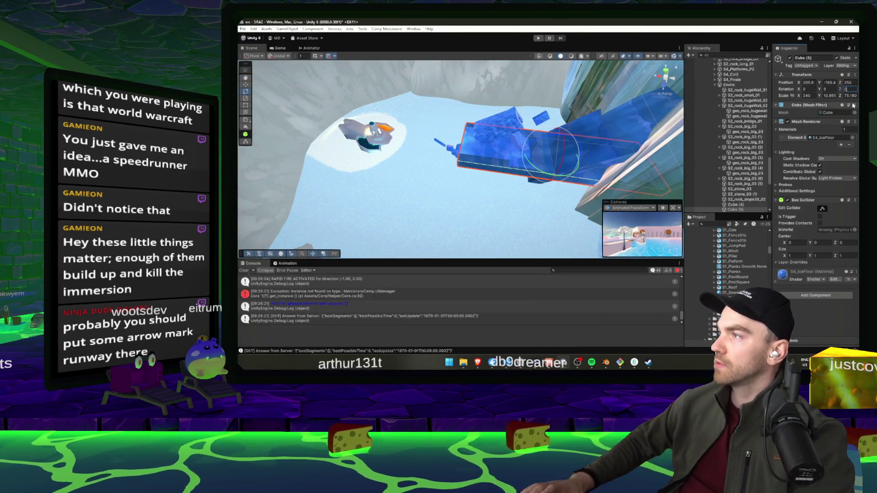
type("300")
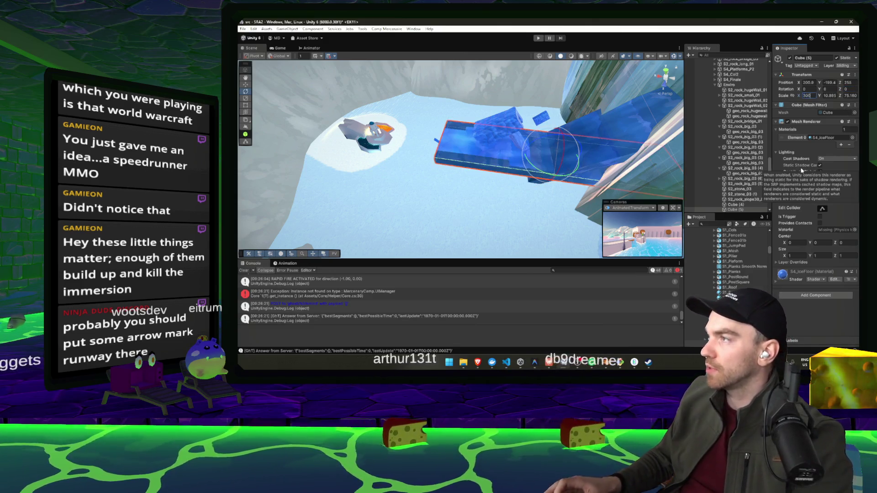
key("Tab")
type("1")
key("Tab")
type("300")
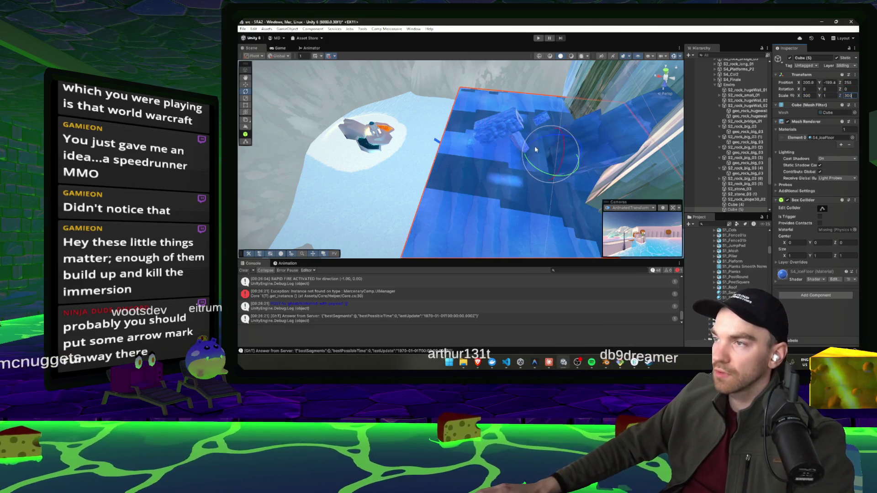
type("w")
mouse_move(534, 159)
left_mouse_down()
mouse_move(453, 133)
mouse_move(441, 137)
mouse_move(451, 145)
mouse_move(455, 137)
mouse_move(411, 130)
mouse_move(269, 147)
mouse_move(543, 145)
mouse_move(475, 122)
left_mouse_up()
key("r")
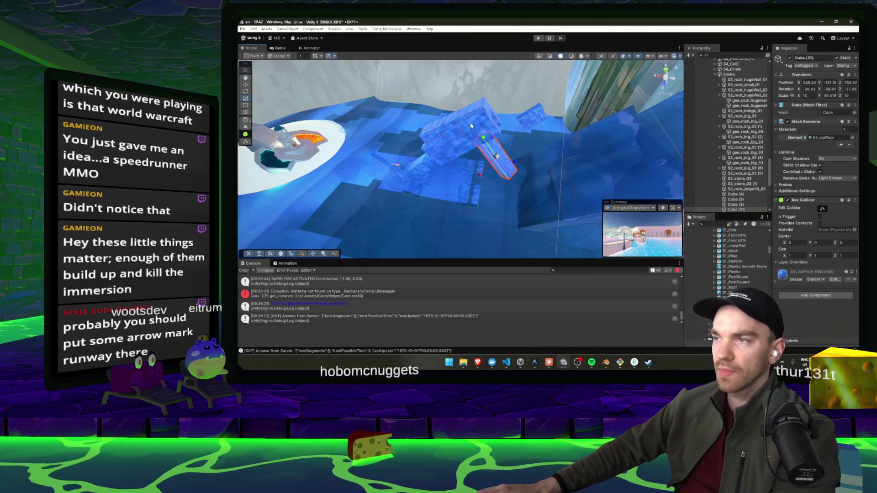
Step: Delete the blue cube cluster and the three tilted blue cubes near the spawn platform
left_click(470, 119)
left_click(490, 129)
key("Delete")
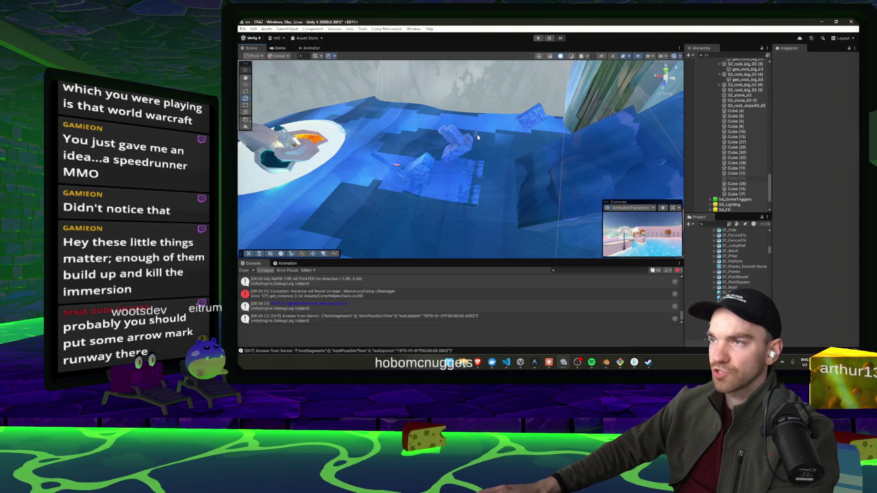
left_click(477, 133)
key("Delete")
left_click(456, 145)
key("Delete")
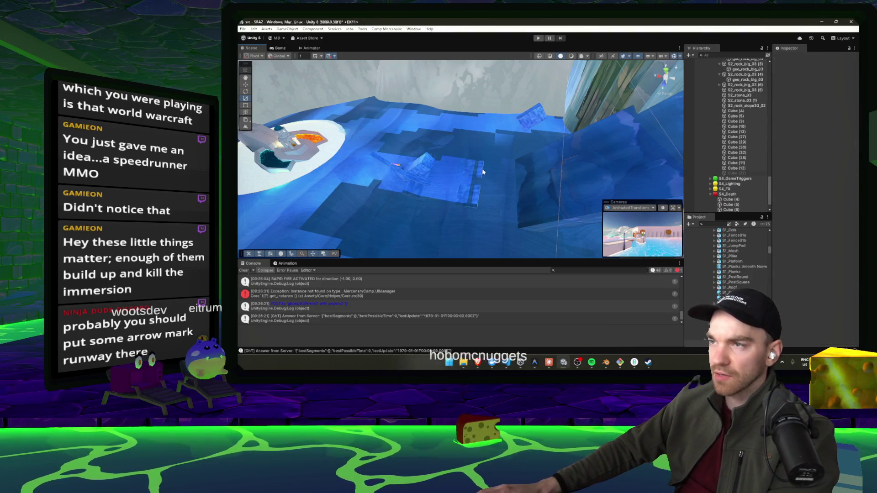
left_click(533, 114)
key("Delete")
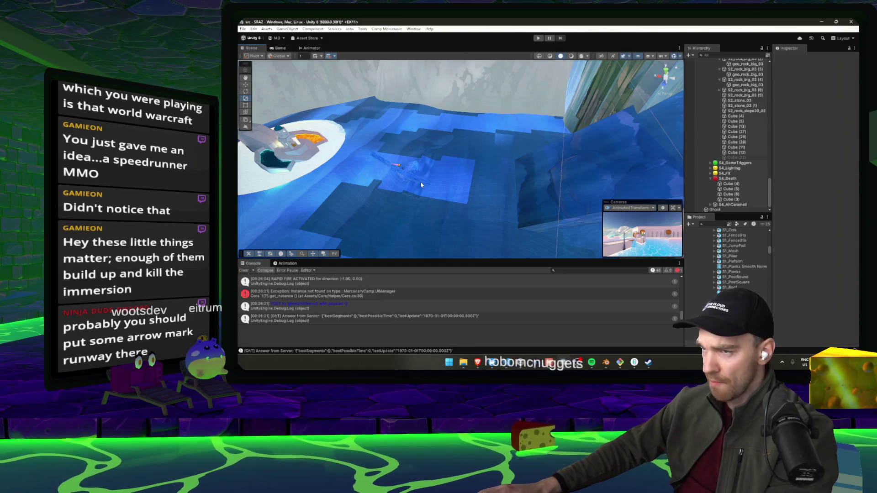
Step: Delete Cube (13), the small pink object on the water, and leftover Cube (5)
scroll(447, 194, "up", 2)
scroll(447, 194, "down", 5)
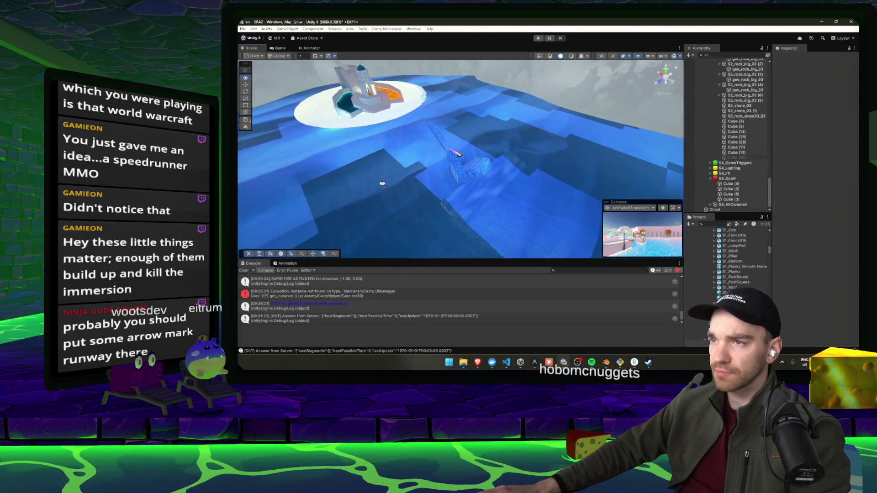
left_click(477, 161)
key("Delete")
left_click(455, 155)
key("Delete")
scroll(454, 171, "down", 3)
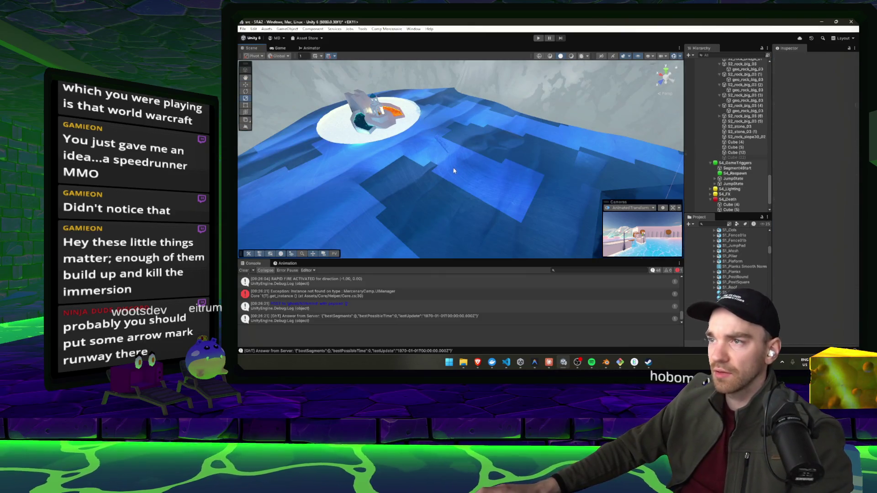
scroll(454, 169, "up", 2)
left_click(452, 161)
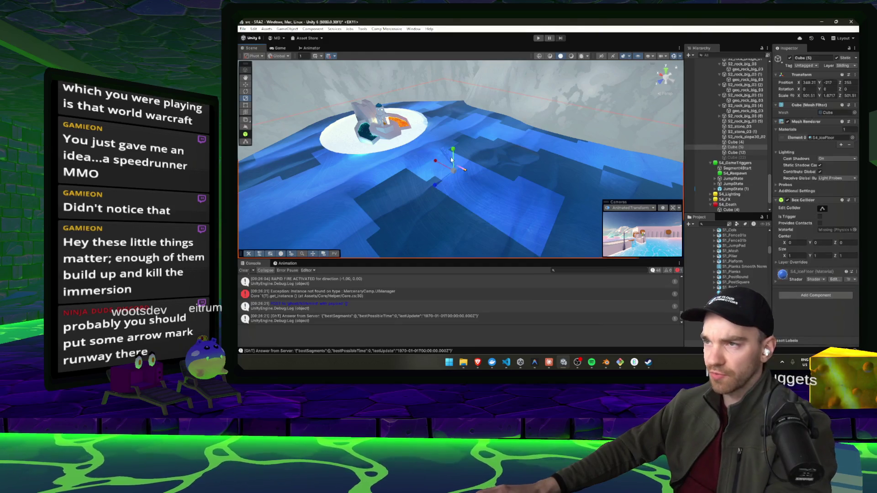
key("Delete")
Step: Select the slope block Cube (4) by the platform and start a test play
mouse_move(471, 170)
left_mouse_down()
mouse_move(485, 121)
mouse_move(553, 134)
left_mouse_up()
left_click(554, 135)
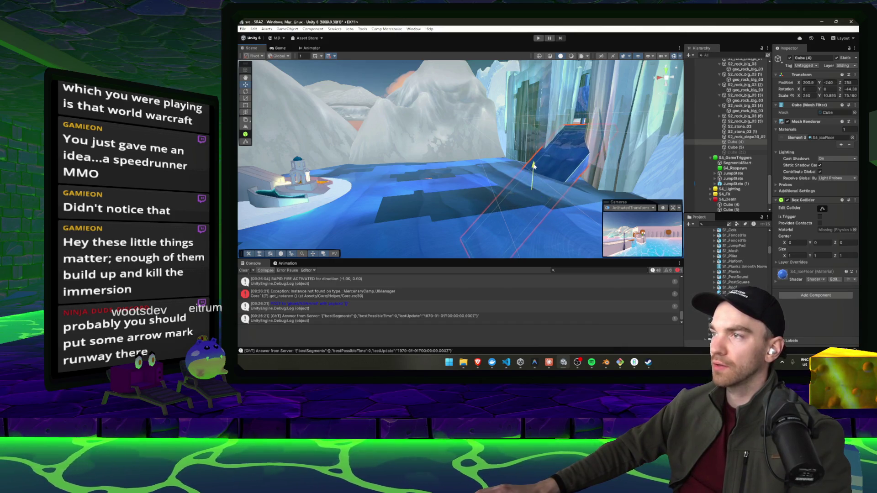
mouse_move(532, 158)
left_mouse_down()
mouse_move(473, 187)
mouse_move(462, 263)
mouse_move(489, 222)
left_mouse_up()
left_click(539, 38)
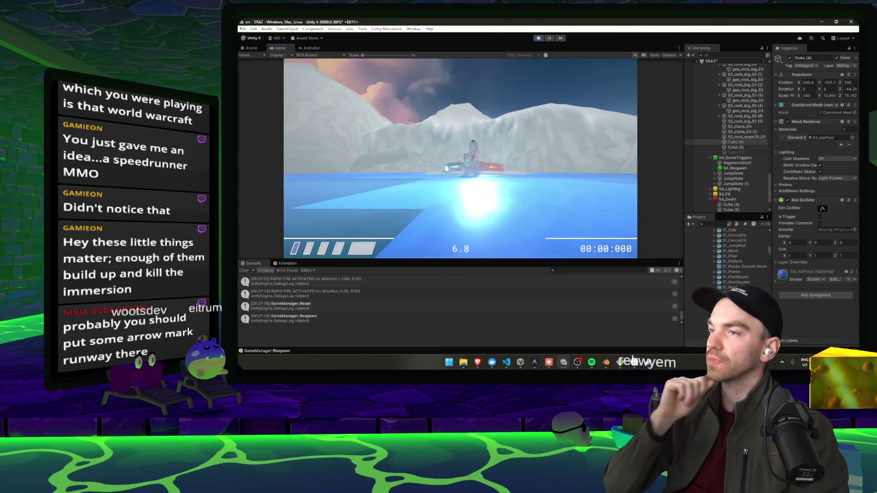
left_click(539, 38)
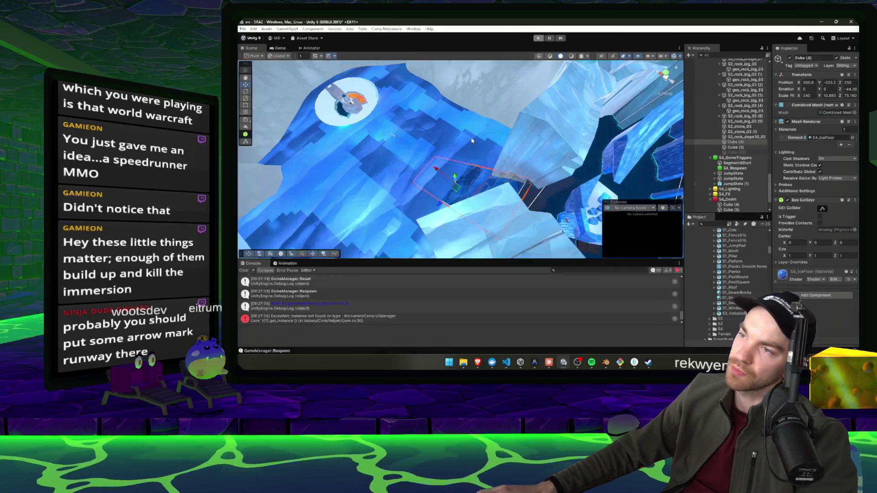
left_click_drag(548, 170, 727, 136)
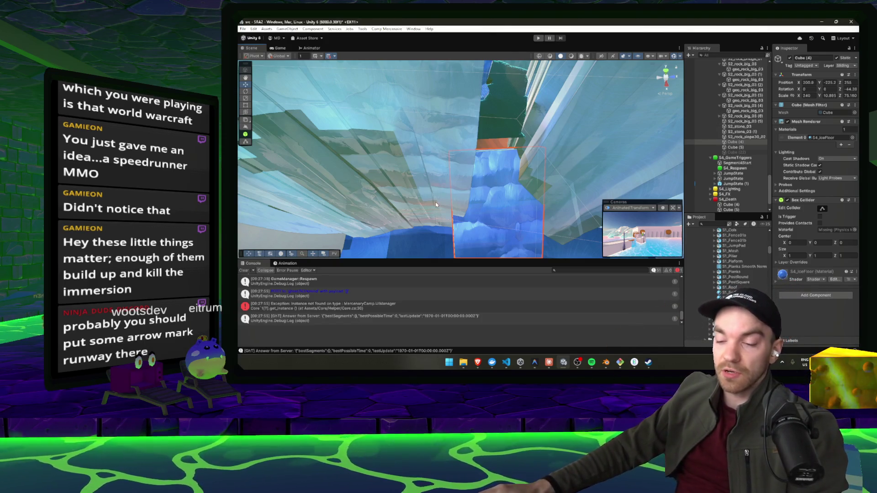
left_click_drag(455, 226, 521, 168)
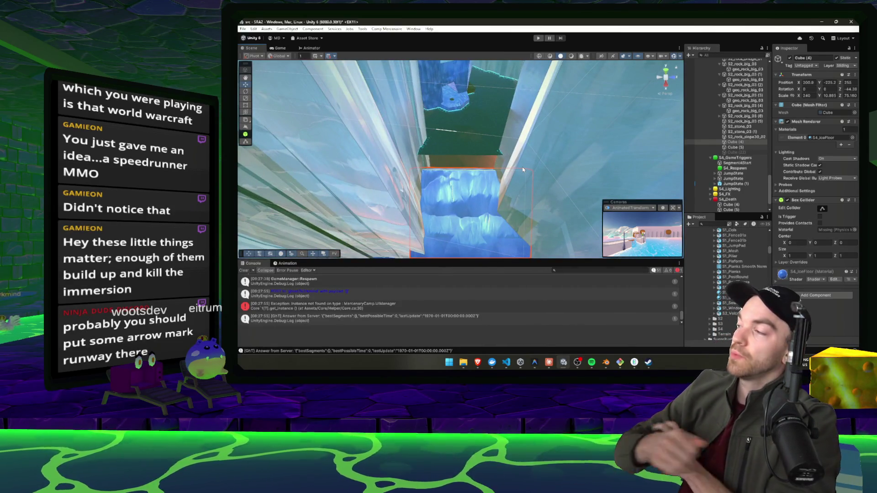
mouse_move(522, 166)
left_mouse_down()
mouse_move(616, 182)
mouse_move(601, 185)
mouse_move(499, 183)
mouse_move(517, 171)
mouse_move(651, 147)
mouse_move(410, 148)
left_mouse_up()
left_click(448, 183)
Step: Duplicate S2_rock_big_02 and move the copy against the cliff, tilting it steeper
key("ctrl+d")
key("ctrl+z")
scroll(735, 77, "up", 4)
left_click(713, 115)
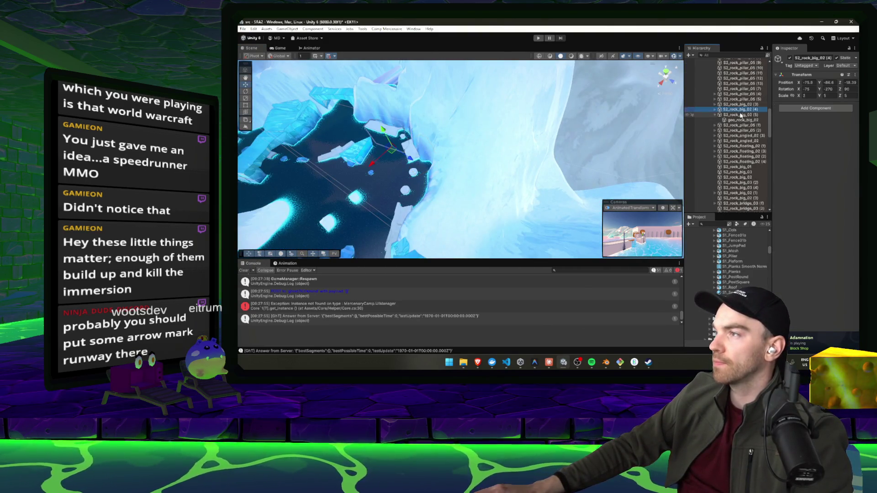
key("ctrl+d")
mouse_move(410, 150)
left_mouse_down()
mouse_move(663, 161)
mouse_move(651, 136)
mouse_move(575, 151)
left_mouse_up()
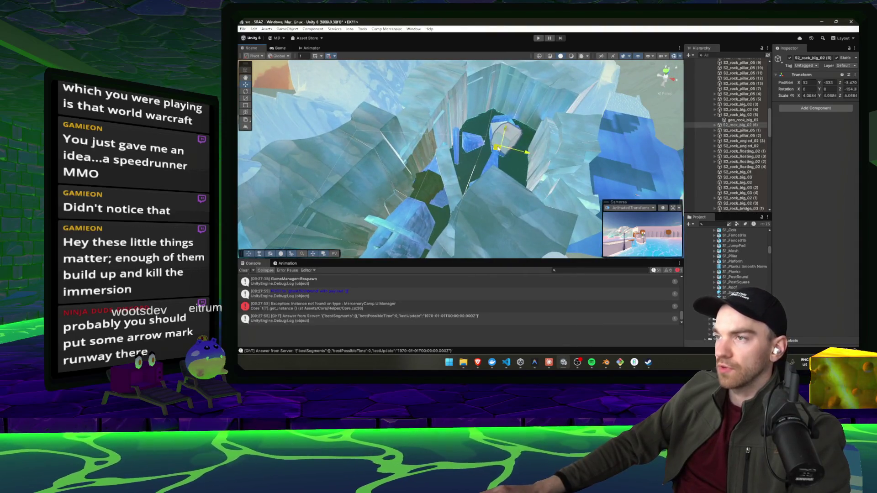
left_click(574, 152)
left_click_drag(588, 102, 568, 183)
mouse_move(556, 153)
left_mouse_down()
mouse_move(410, 156)
mouse_move(389, 74)
mouse_move(429, 89)
left_mouse_up()
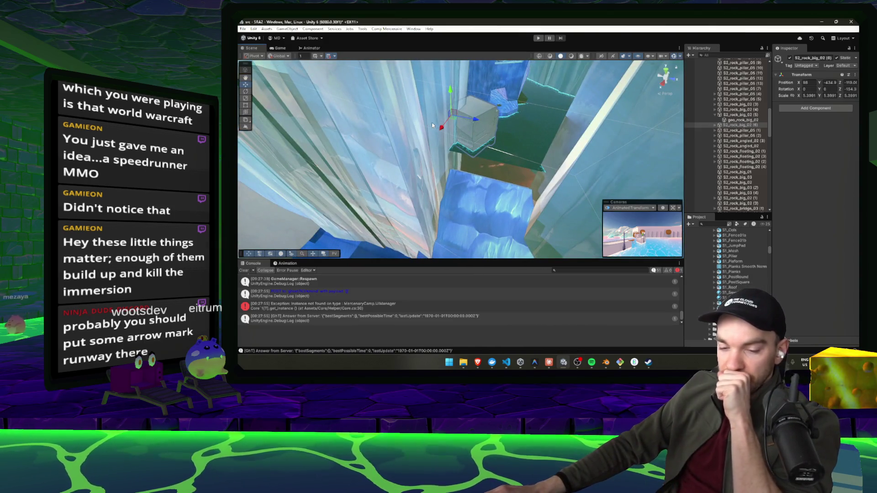
left_click_drag(452, 120, 447, 133)
mouse_move(463, 172)
left_mouse_down()
mouse_move(460, 145)
mouse_move(428, 160)
left_mouse_up()
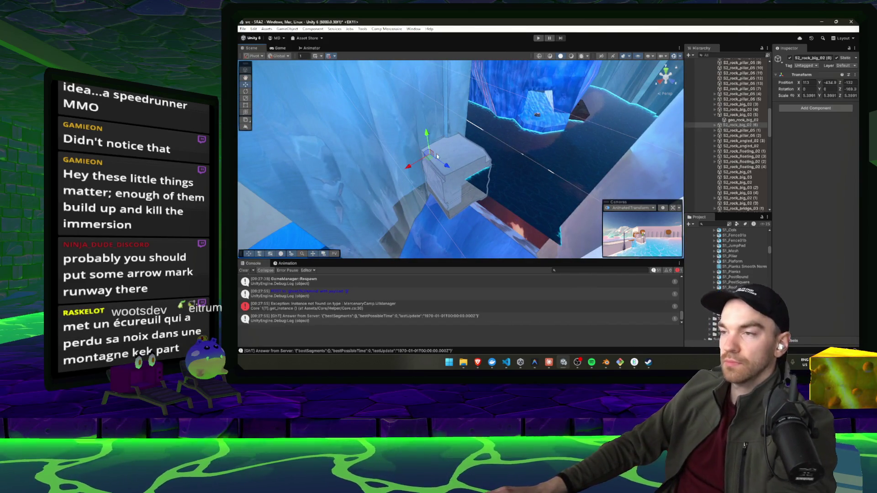
Step: Enlarge the rock copy from 5.3991 to 6.3537, flip it, and lower it toward the water
key("f")
key("r")
mouse_move(477, 147)
left_mouse_down()
mouse_move(464, 149)
mouse_move(464, 131)
left_mouse_up()
mouse_move(481, 169)
left_mouse_down()
mouse_move(498, 151)
mouse_move(393, 136)
mouse_move(414, 137)
mouse_move(283, 174)
left_mouse_up()
key("e")
left_click_drag(437, 161, 428, 249)
mouse_move(493, 176)
left_mouse_down()
mouse_move(507, 172)
mouse_move(377, 124)
mouse_move(560, 93)
mouse_move(465, 210)
mouse_move(570, 210)
mouse_move(401, 141)
mouse_move(480, 135)
mouse_move(454, 134)
mouse_move(492, 186)
mouse_move(507, 178)
left_mouse_up()
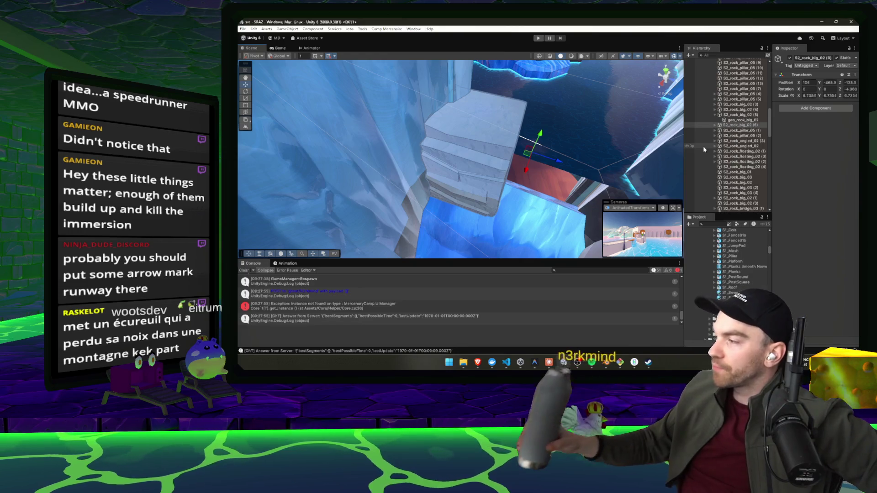
Step: Nudge the S2_rock_big_02 (6) copy slightly beside the cliff and view it from another angle
mouse_move(460, 197)
left_mouse_down()
mouse_move(498, 200)
mouse_move(491, 160)
mouse_move(440, 201)
left_mouse_up()
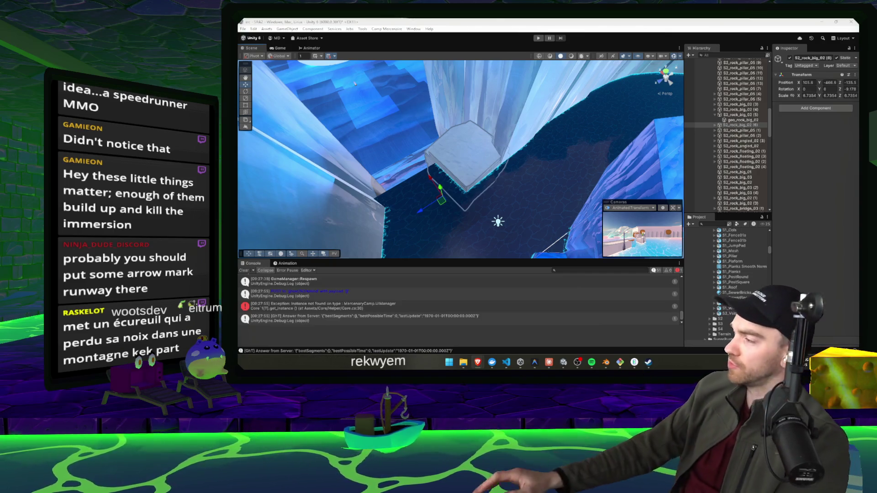
Step: Shift the rock block sideways to about X 101.33, orbiting around to check its fit
left_click_drag(538, 137, 561, 138)
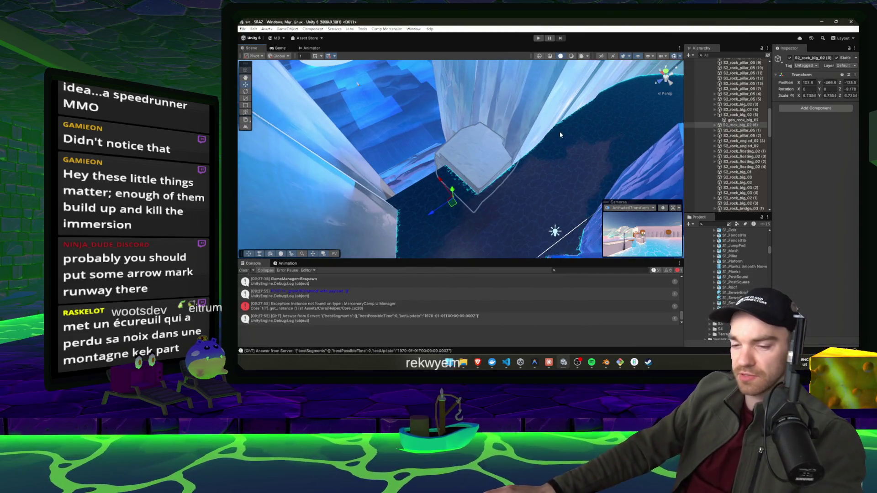
mouse_move(345, 143)
left_mouse_down()
mouse_move(649, 163)
mouse_move(541, 142)
mouse_move(417, 153)
left_mouse_up()
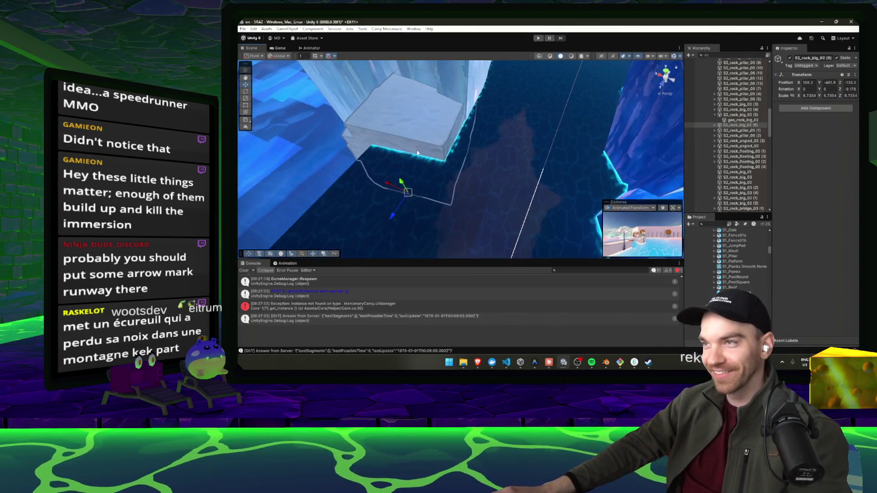
left_click_drag(413, 201, 415, 204)
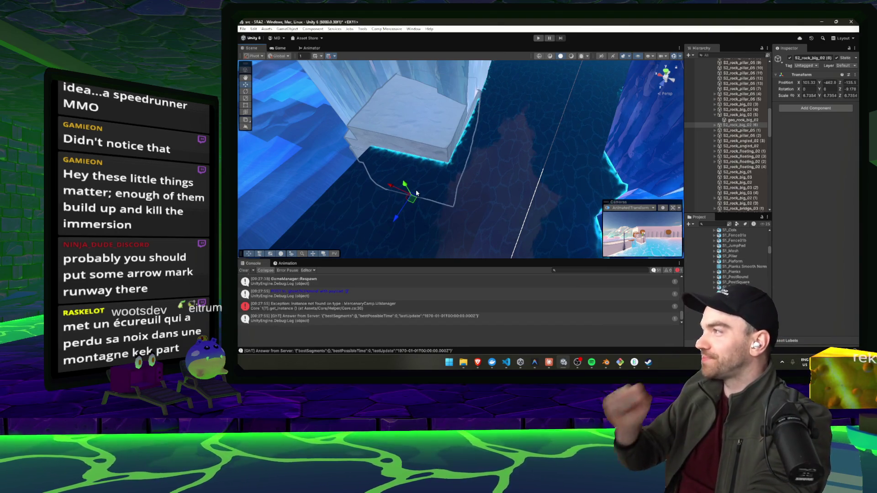
left_click_drag(507, 141, 593, 150)
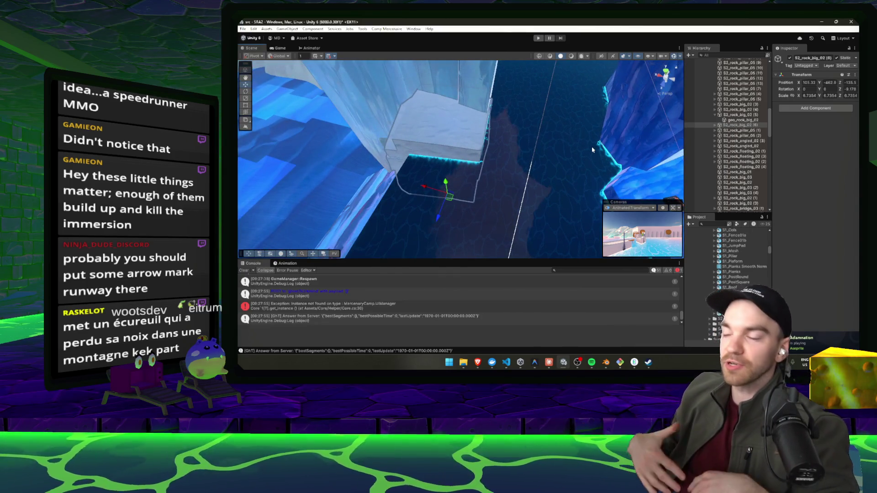
left_click_drag(587, 151, 611, 194)
Step: Tilt the ice cube Cube (4) a few degrees further and raise it higher
left_click(454, 185)
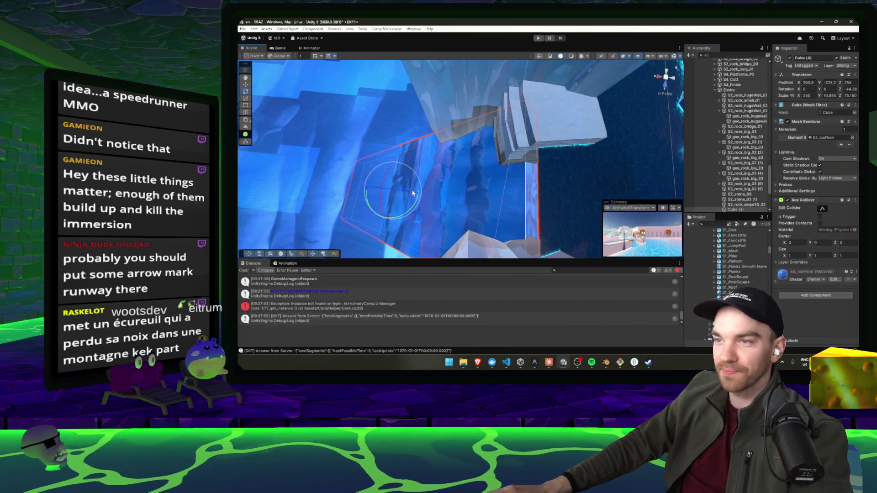
mouse_move(413, 193)
left_mouse_down()
mouse_move(386, 208)
mouse_move(390, 240)
mouse_move(468, 198)
mouse_move(461, 199)
left_mouse_up()
mouse_move(390, 207)
left_mouse_down()
mouse_move(388, 195)
mouse_move(371, 208)
mouse_move(490, 107)
mouse_move(517, 137)
mouse_move(478, 153)
mouse_move(488, 167)
mouse_move(492, 149)
mouse_move(599, 140)
mouse_move(450, 163)
mouse_move(543, 163)
mouse_move(520, 177)
mouse_move(524, 191)
mouse_move(517, 171)
mouse_move(465, 133)
mouse_move(362, 147)
mouse_move(364, 159)
left_mouse_up()
key("w")
Step: Duplicate geo_rock_big_02 to make a copy for the opposite side of the channel
left_click(478, 153)
key("ctrl+d")
key("e")
key("w")
key("w")
Step: Slide the right-hand rock left and forward, and tilt the left rock copy a few degrees
left_click(510, 162)
key("e")
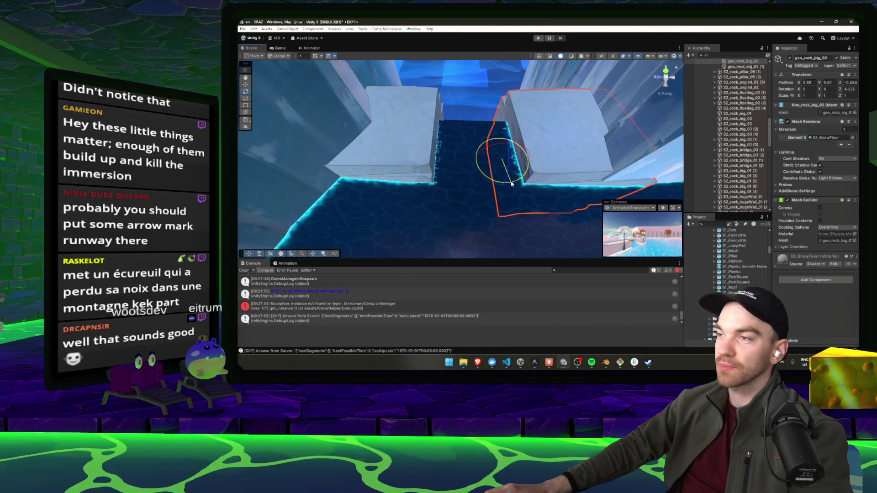
left_click_drag(500, 167, 505, 165)
key("e")
key("w")
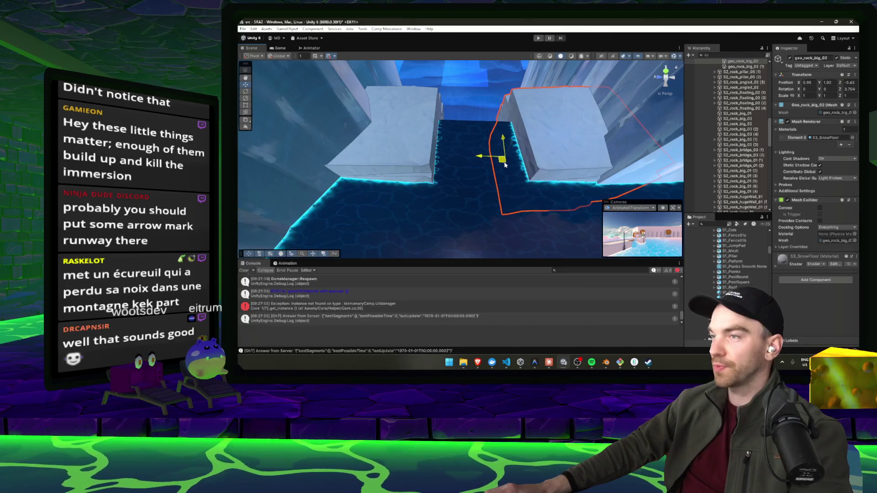
left_click(406, 140)
left_click_drag(375, 172, 355, 150)
key("e")
key("e")
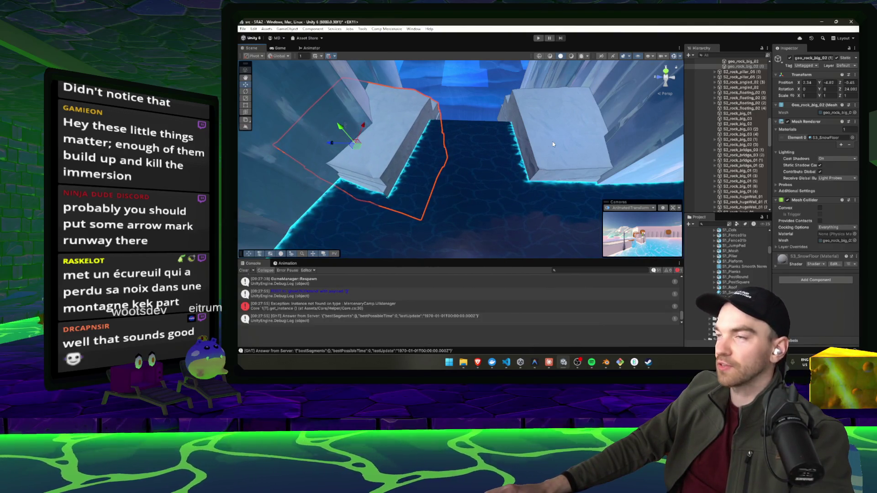
Step: Fine-tune the right-hand rock slightly left into place and start a play test
left_click(531, 173)
key("w")
left_click_drag(507, 161, 505, 175)
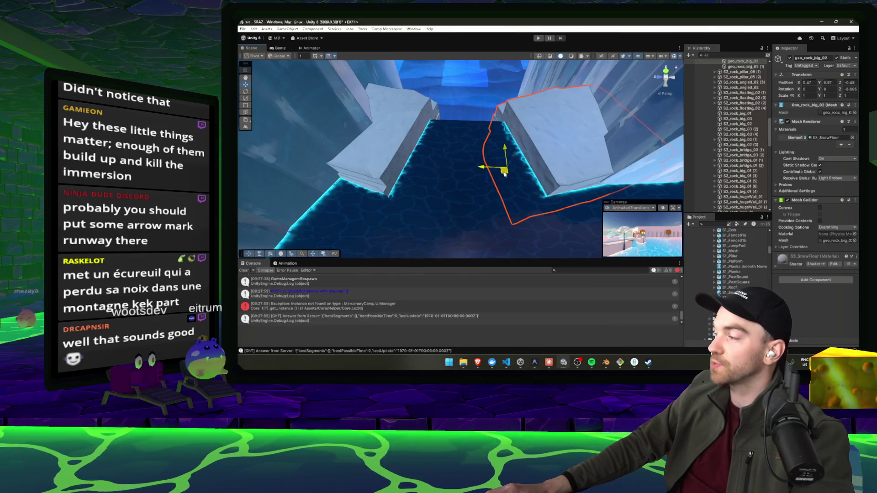
left_click_drag(506, 174, 618, 146)
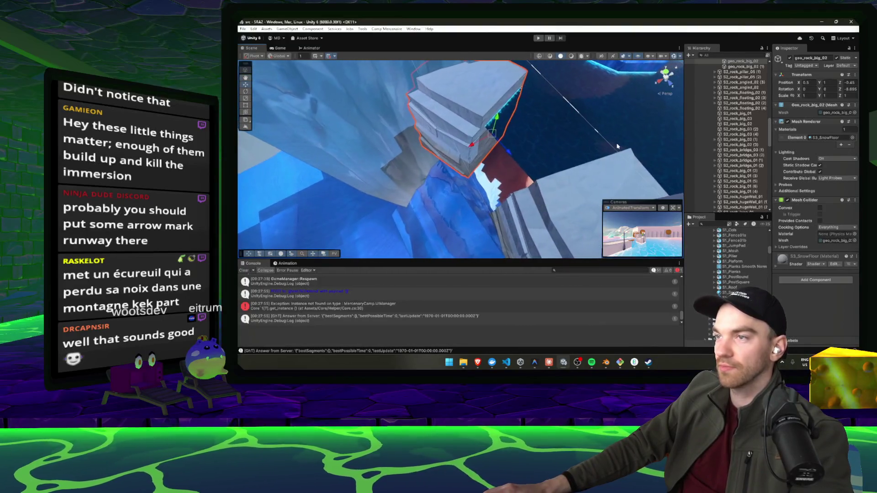
left_click(539, 40)
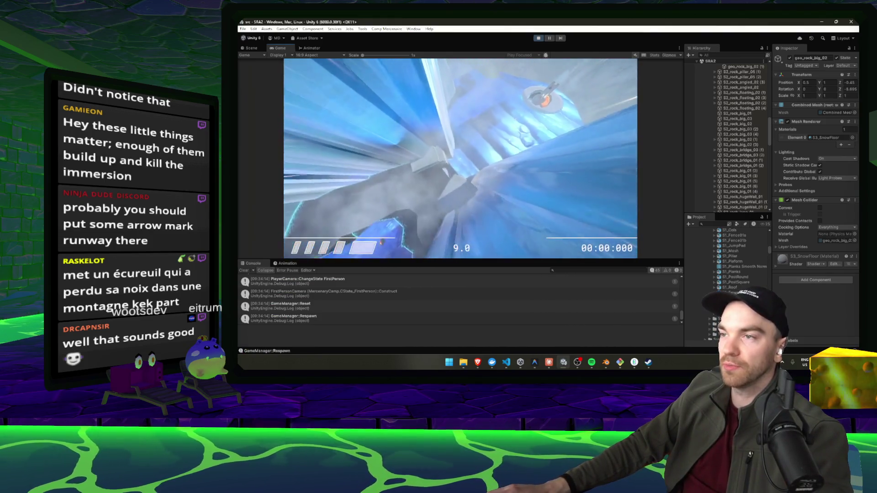
Step: Play-test the ice level twice, pausing with Esc and stopping each run
key("a")
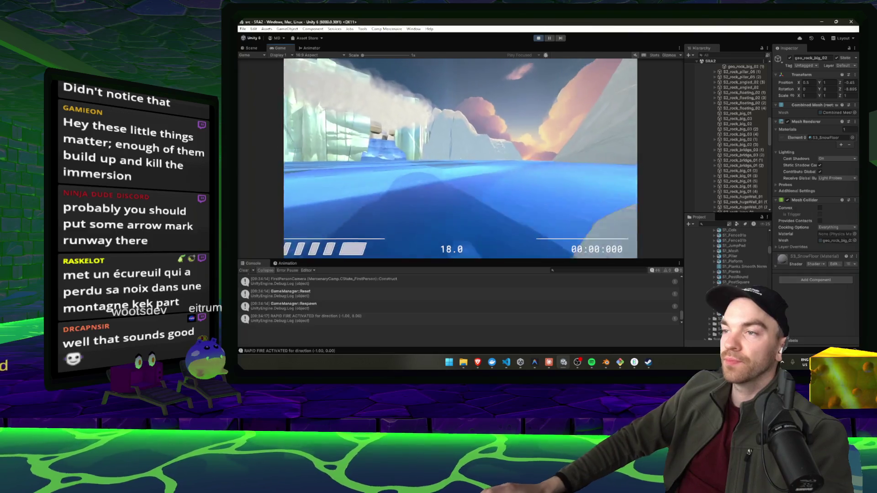
key("Escape")
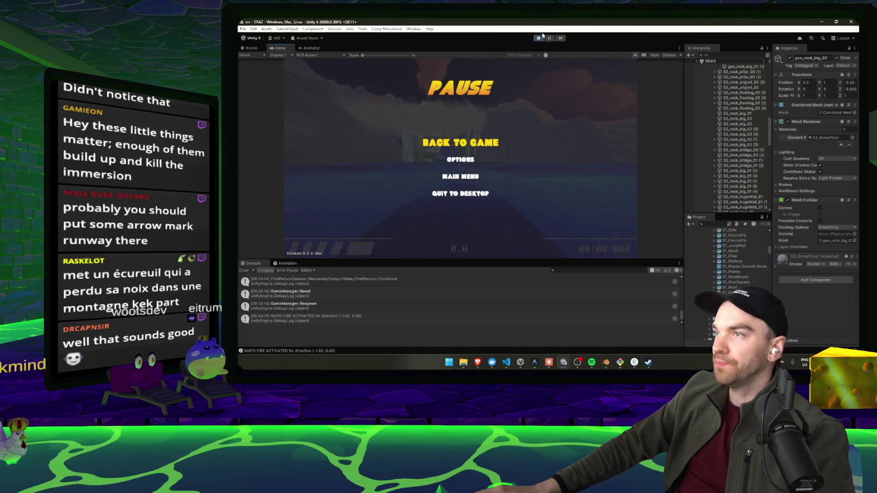
left_click(539, 39)
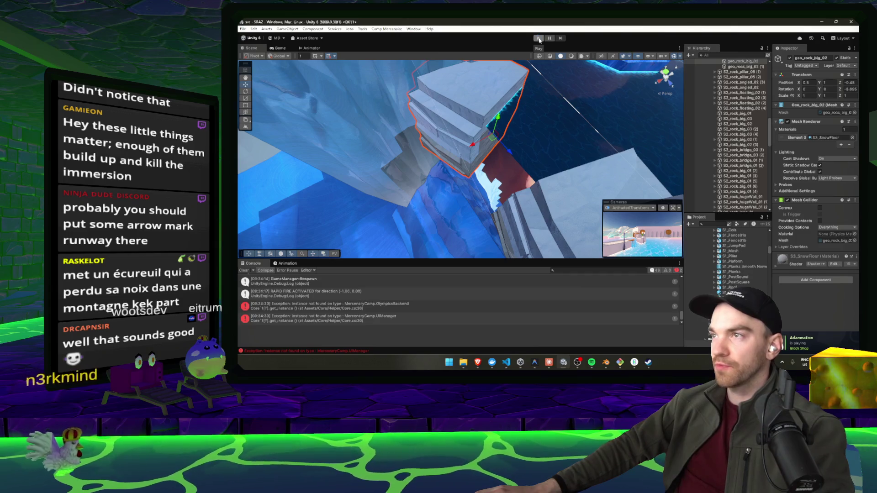
left_click(539, 38)
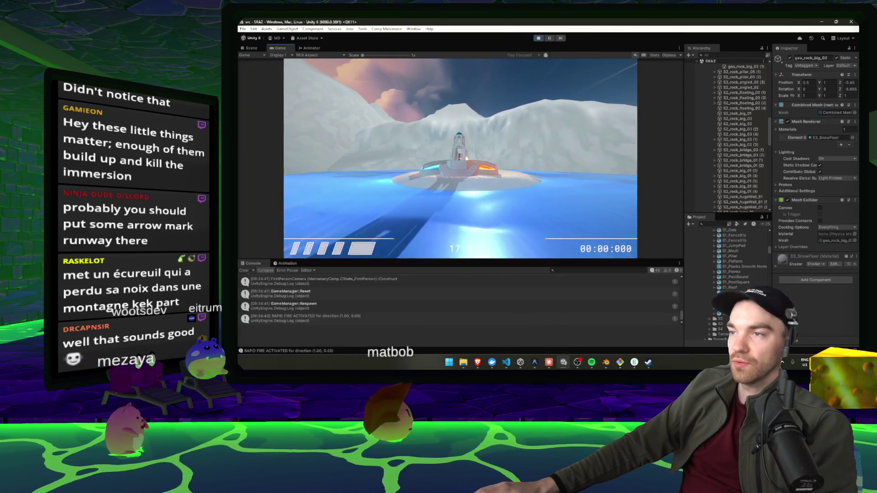
key("Escape")
left_click(539, 39)
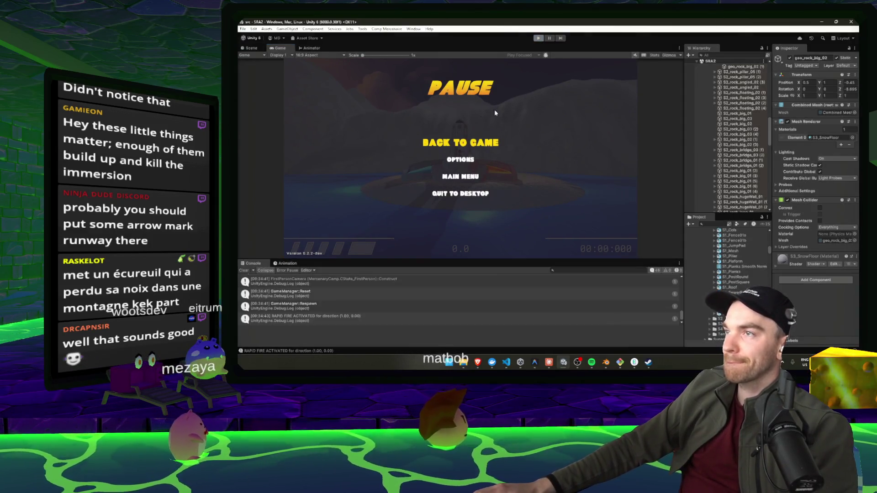
Step: Frame the selected rock in the Scene view, then pull back to overlook the ice and tower
mouse_move(466, 137)
left_mouse_down()
mouse_move(476, 79)
mouse_move(508, 275)
left_mouse_up()
key("f")
left_click_drag(471, 206, 470, 150)
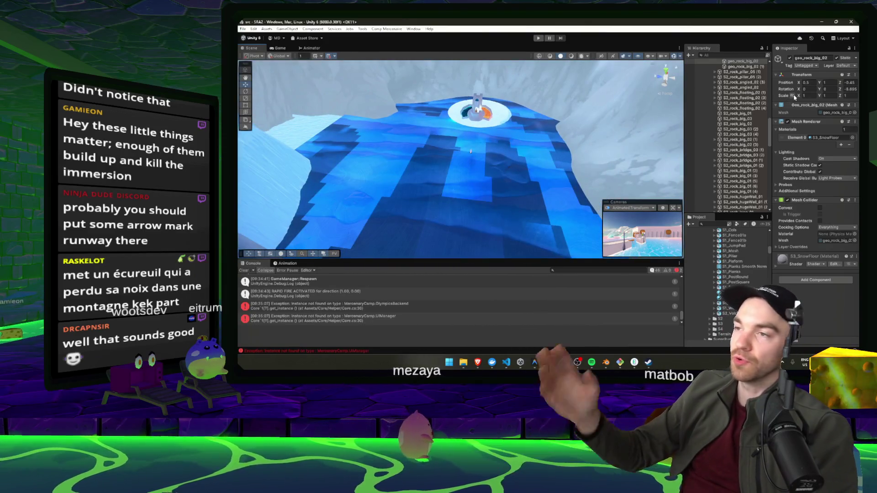
Step: Select the Cube (5) ice-floor slab, move the view among the ice rocks, and bring up the scene context menu
left_click(434, 209)
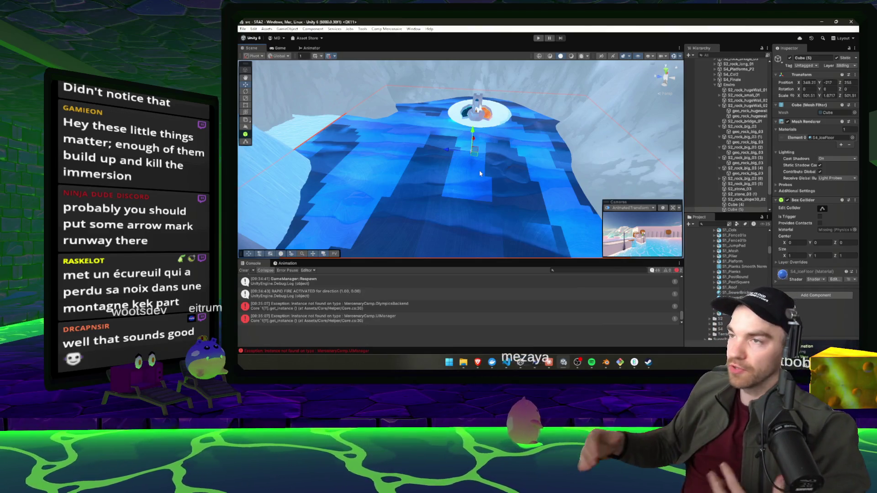
mouse_move(463, 158)
left_mouse_down()
mouse_move(604, 219)
mouse_move(615, 206)
mouse_move(563, 134)
mouse_move(541, 165)
mouse_move(687, 122)
mouse_move(664, 132)
left_mouse_up()
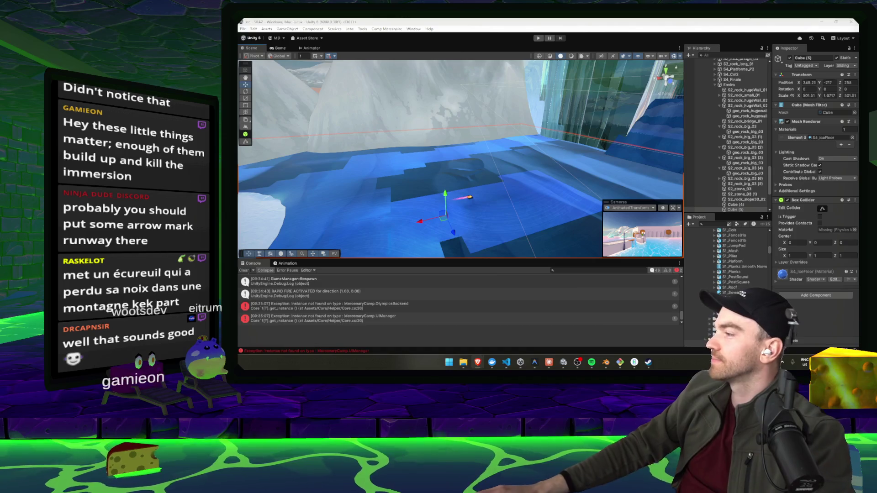
right_click(635, 173)
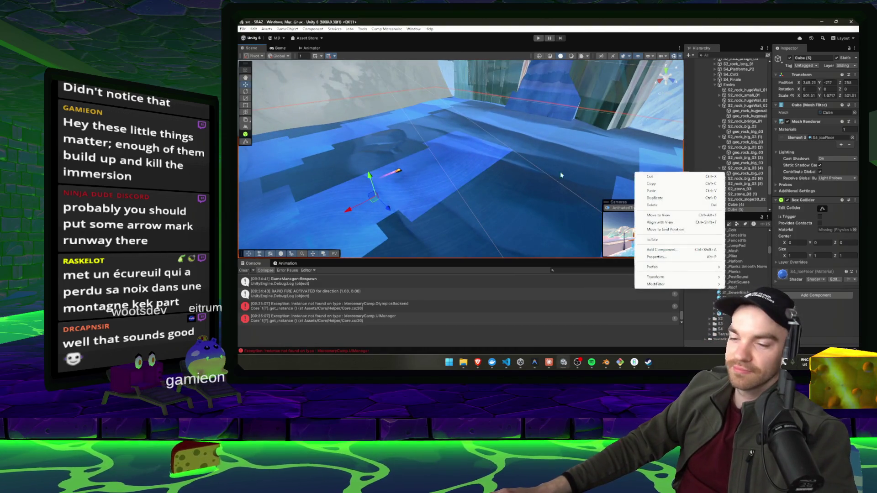
Step: Select Terrain2, turn the view toward the ice cliffs, and bring up a web browser
left_click(557, 173)
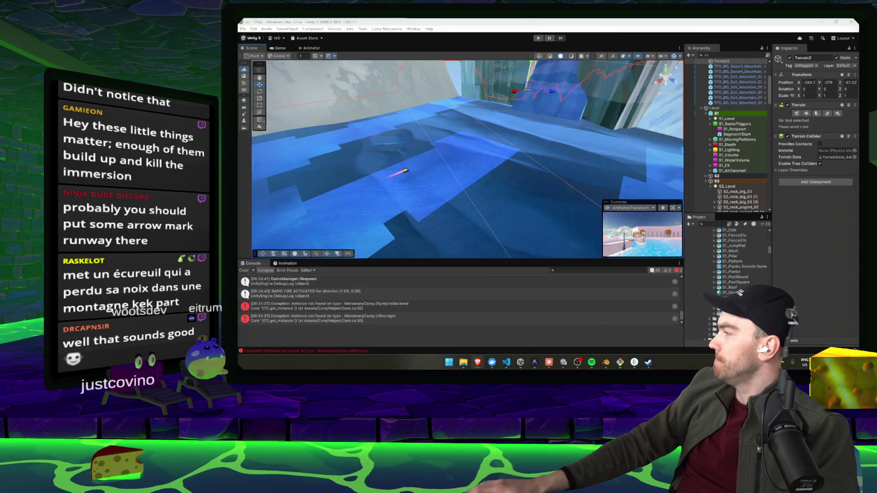
mouse_move(683, 210)
left_mouse_down()
mouse_move(596, 90)
mouse_move(496, 159)
mouse_move(384, 169)
left_mouse_up()
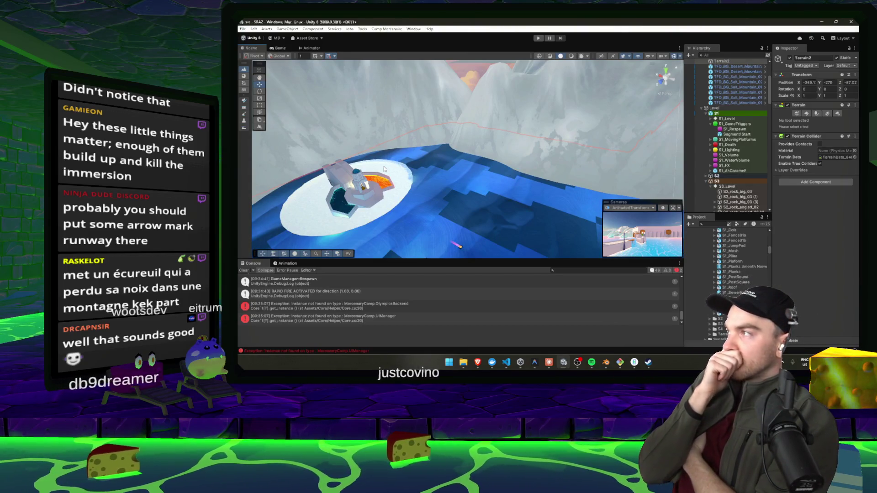
left_click(492, 363)
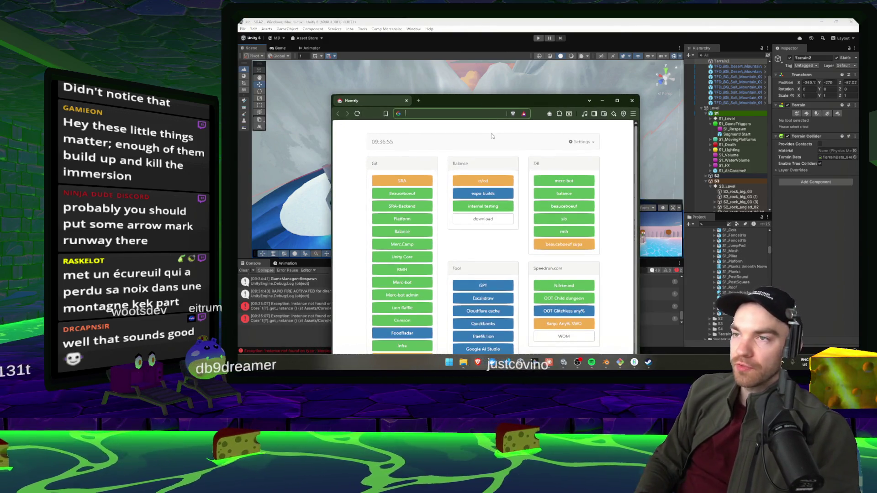
Step: Search the web for 'wow model viewers', then search 'chat' and go to ChatGPT
type("wow model viewers")
key("Return")
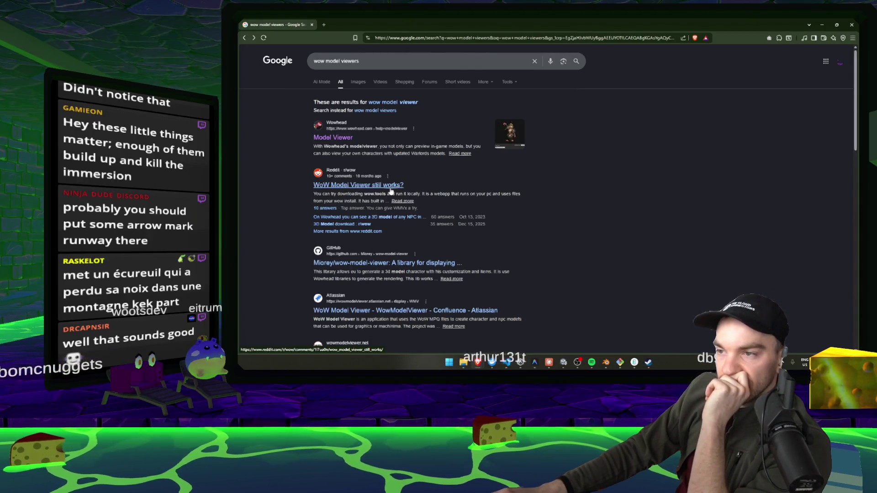
left_click(396, 64)
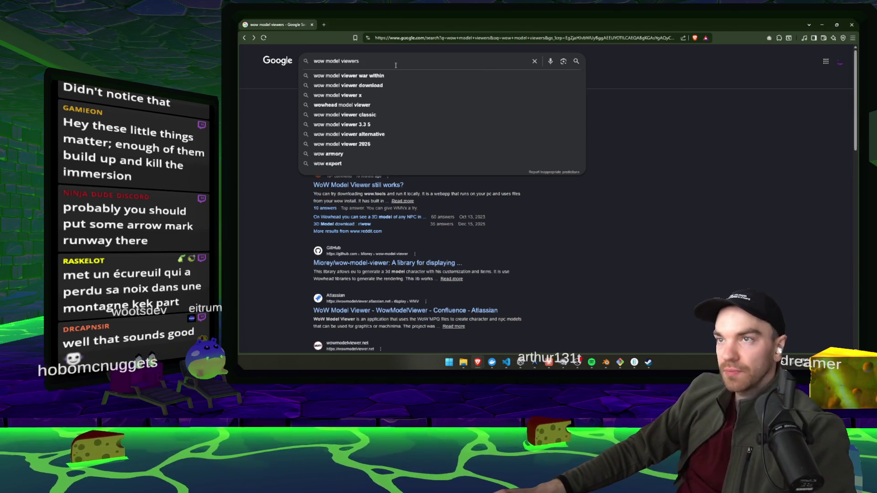
key("ctrl+a")
type("chat")
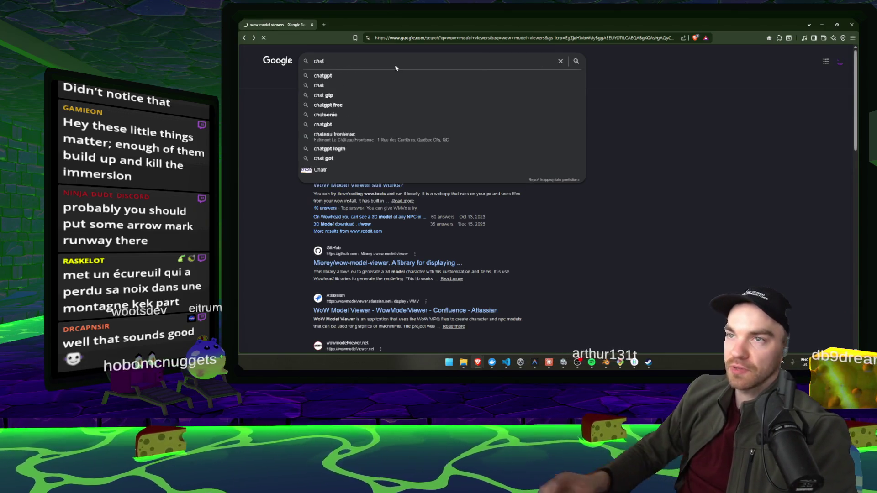
key("Return")
left_click(345, 143)
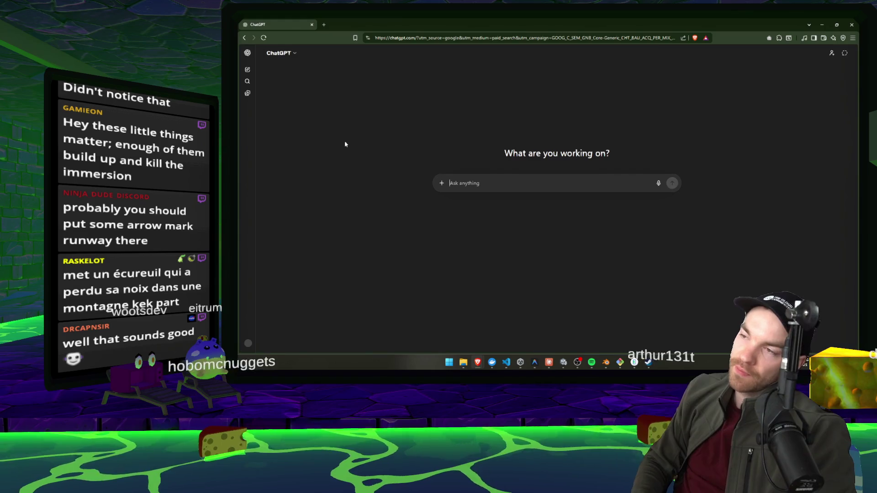
Step: Ask ChatGPT whether any online WoW viewer shows terrain, then switch to the WoW.tools tab
type("is there any online wow model viewers fo")
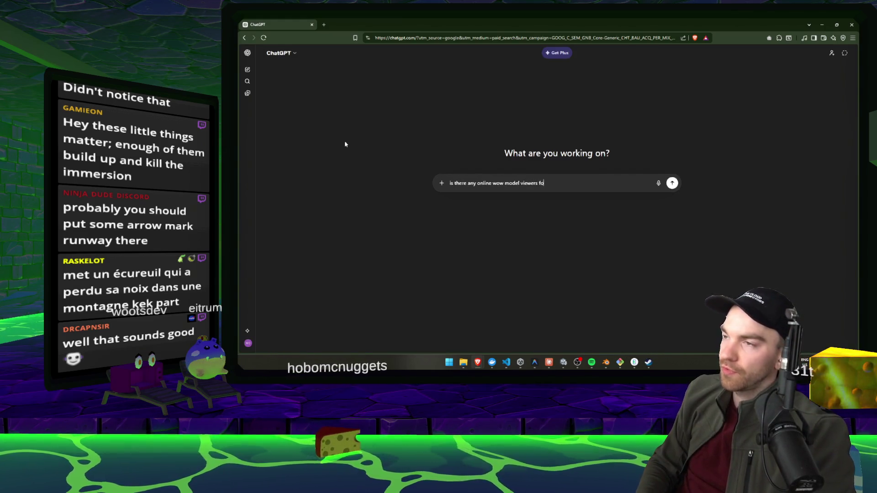
type("rrain")
key("Return")
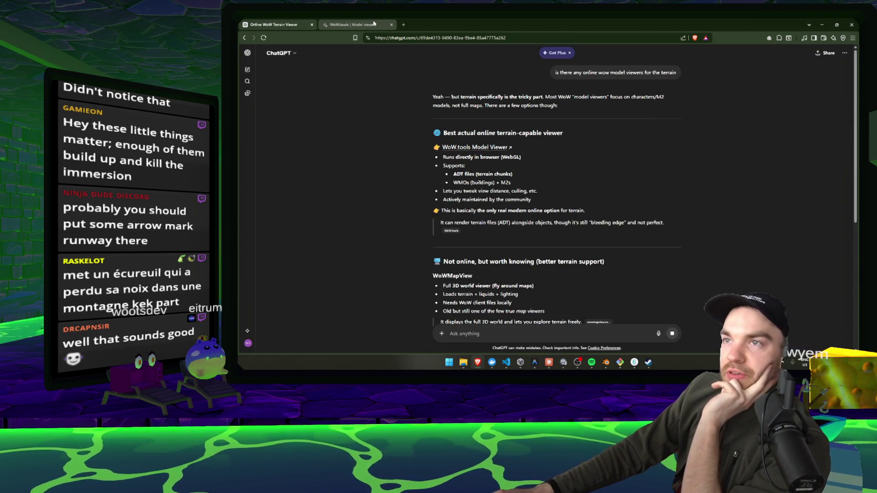
key("ctrl+Tab")
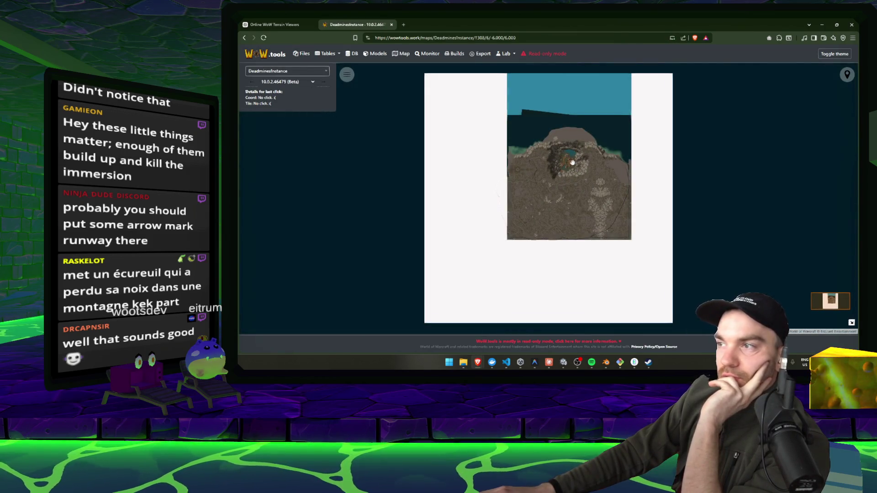
Step: Browse the WoW.tools map viewer and switch the map to TolBarad1, panning toward the islands
scroll(572, 162, "up", 2)
scroll(559, 162, "up", 1)
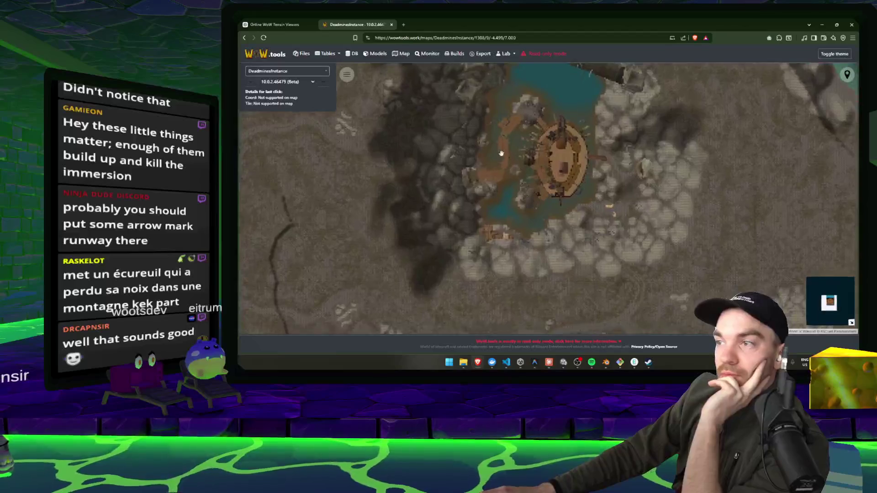
left_click_drag(575, 212, 549, 194)
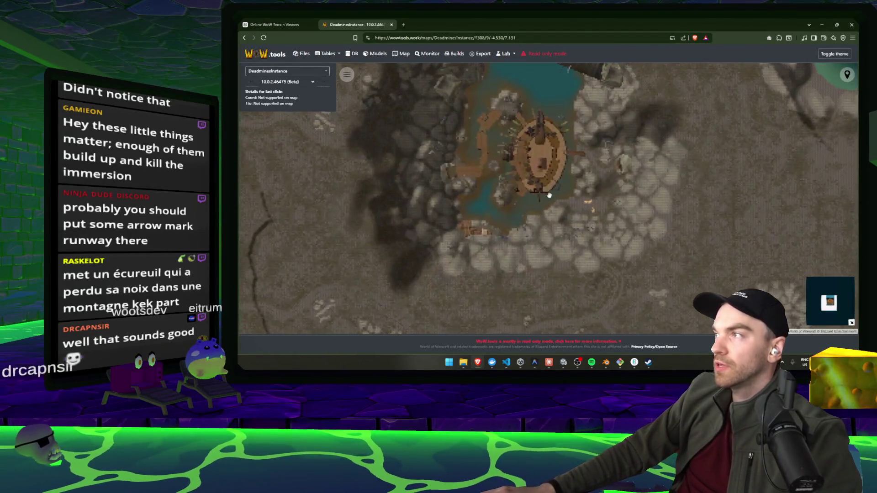
scroll(580, 195, "up", 1)
scroll(581, 194, "down", 6)
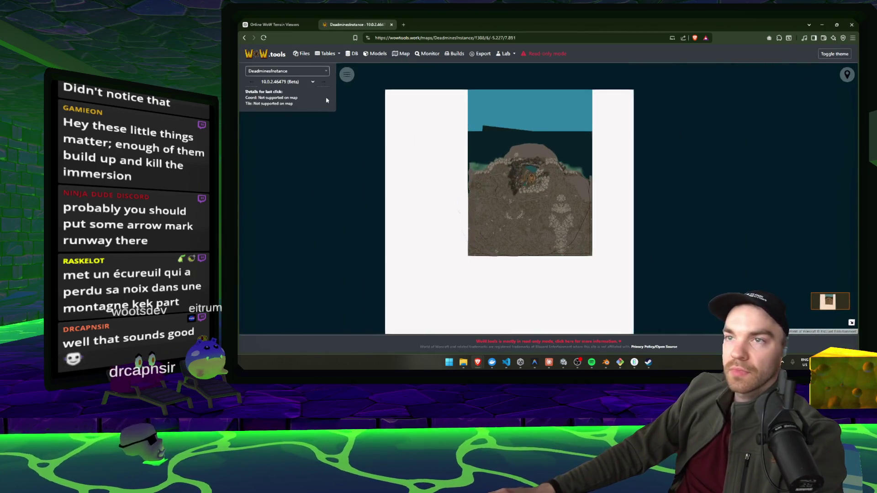
left_click(296, 72)
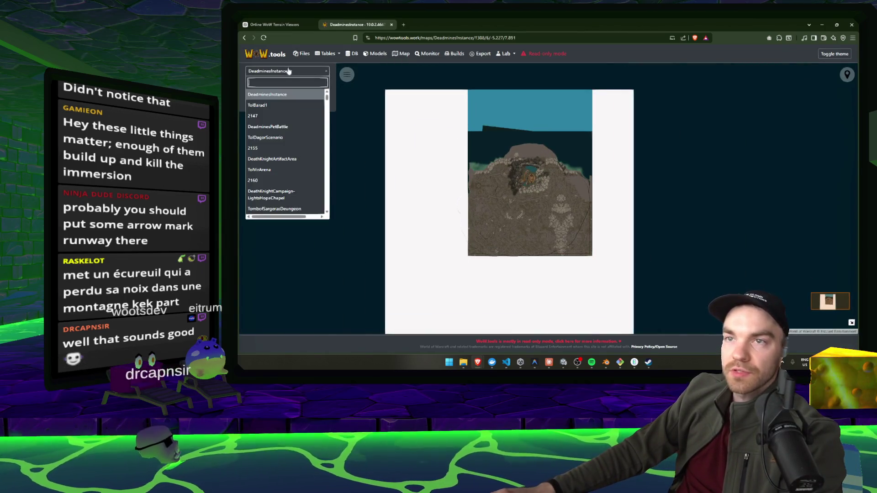
left_click(294, 113)
left_click_drag(627, 186, 694, 186)
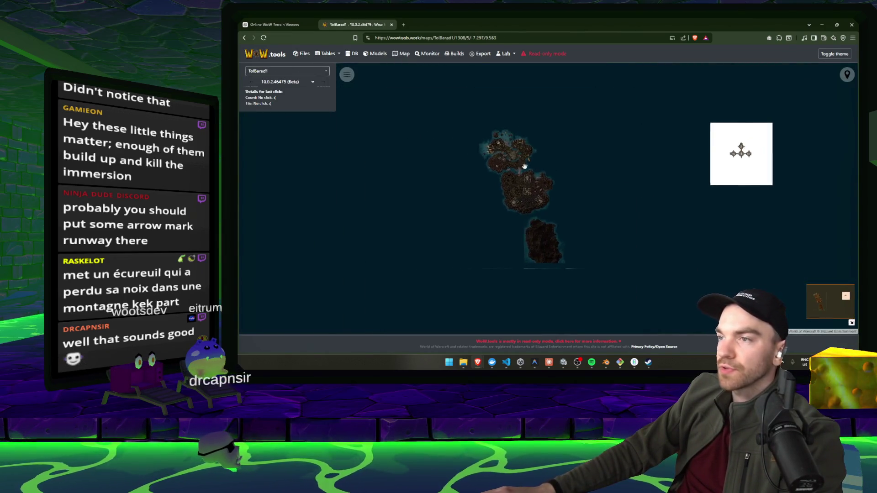
scroll(504, 157, "up", 2)
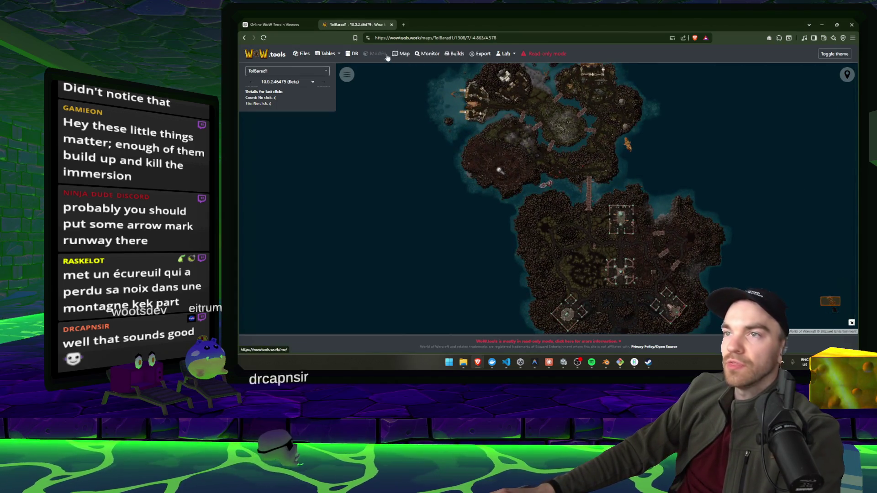
Step: Preview castle03.wmo and castle01.wmo in the WoW.tools model viewer, flying the camera around each
left_click(355, 55)
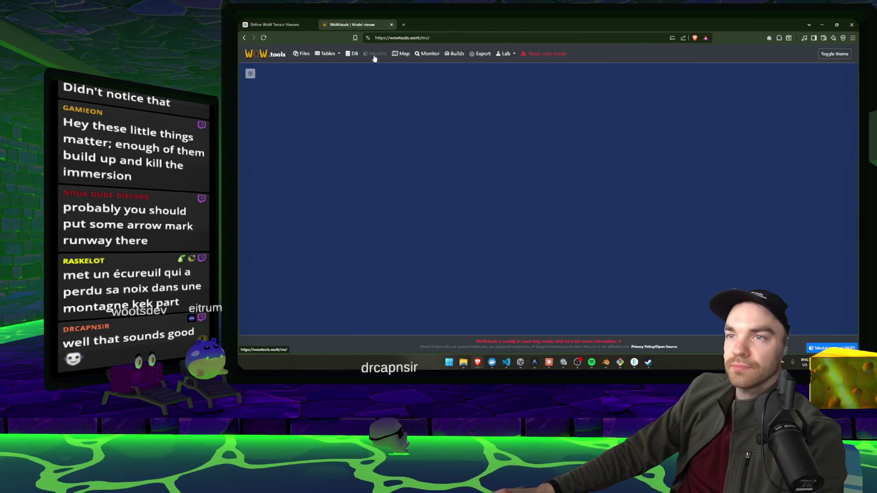
left_click(251, 73)
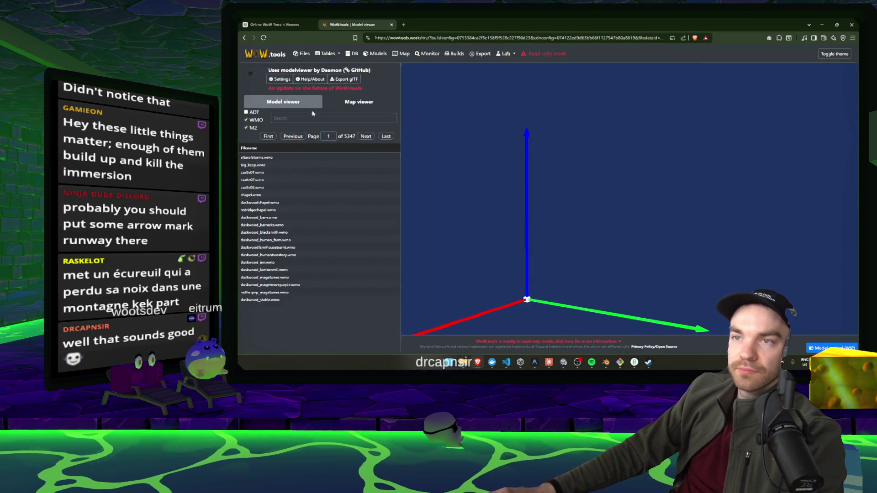
left_click(256, 187)
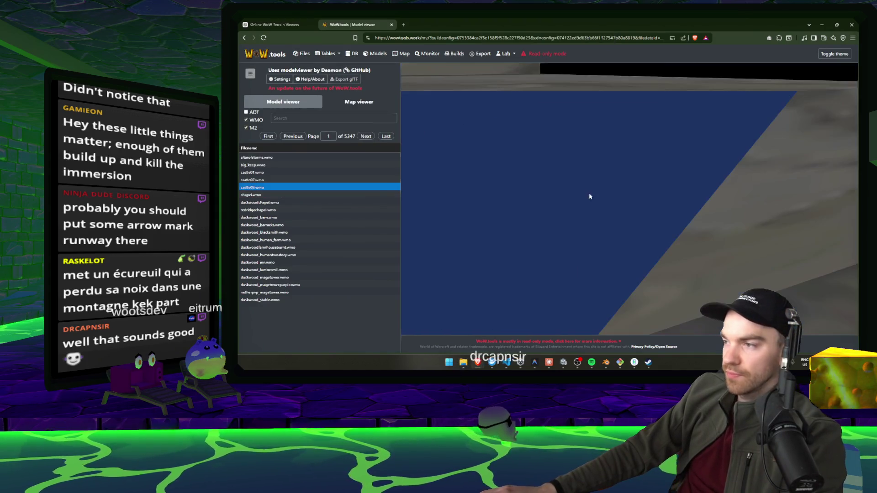
left_click(591, 187)
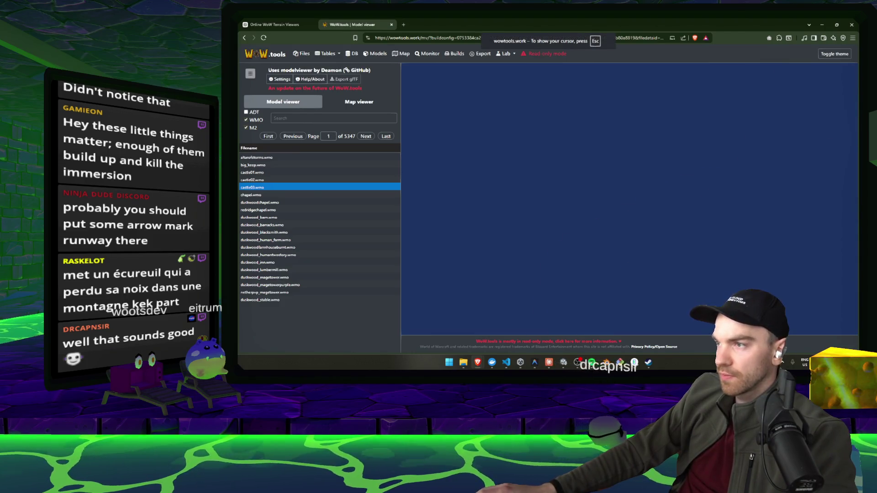
key("Escape")
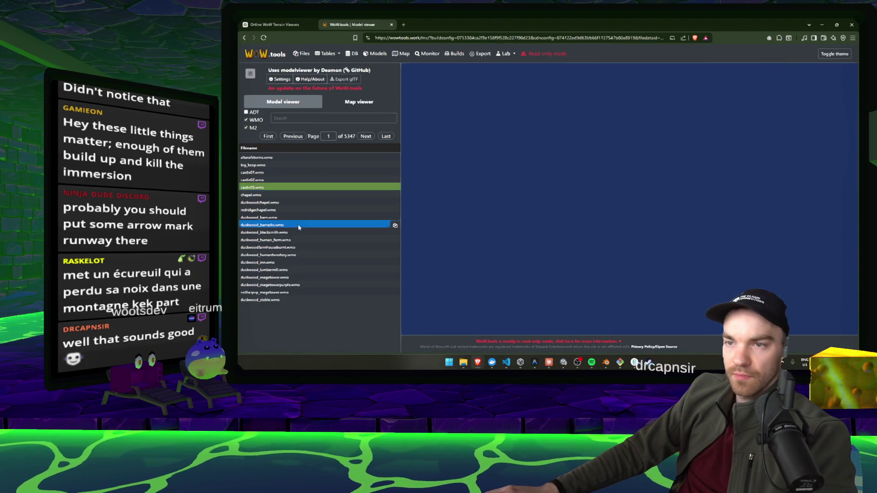
left_click(294, 173)
left_click(591, 208)
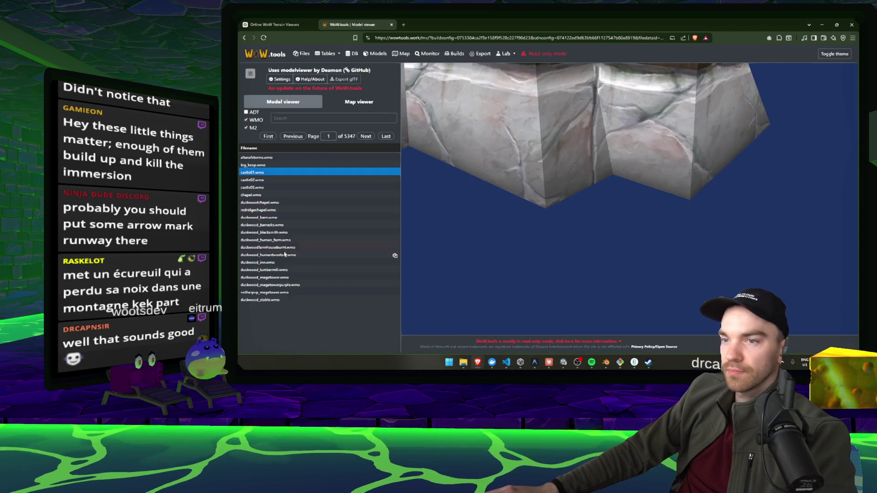
key("s")
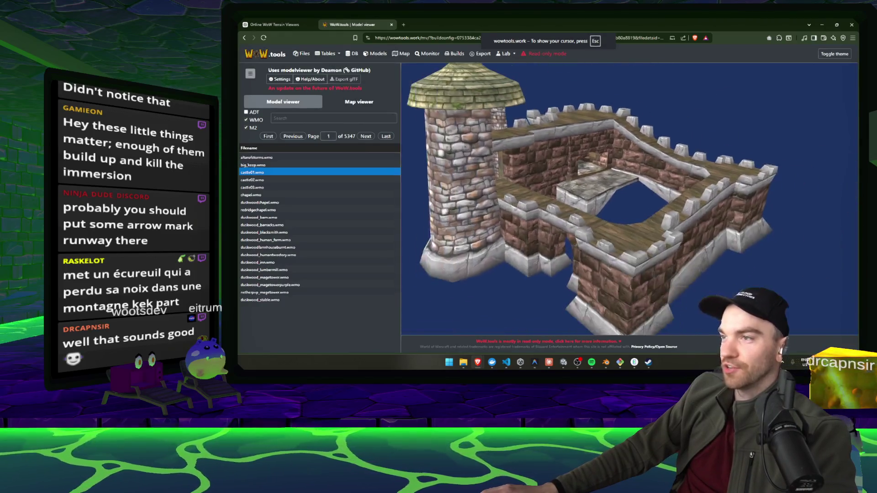
key("Escape")
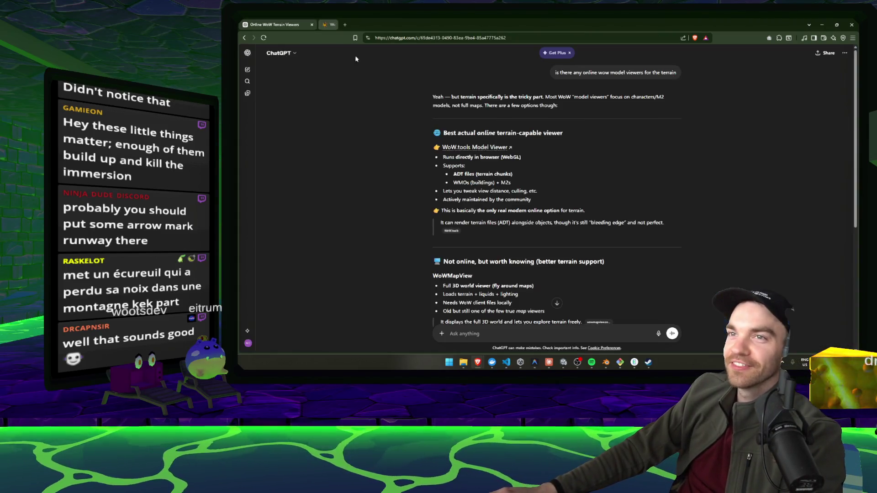
Step: Close the WoW.tools tab to return to the ChatGPT answer
middle_click(368, 24)
scroll(594, 183, "down", 3)
scroll(430, 212, "up", 3)
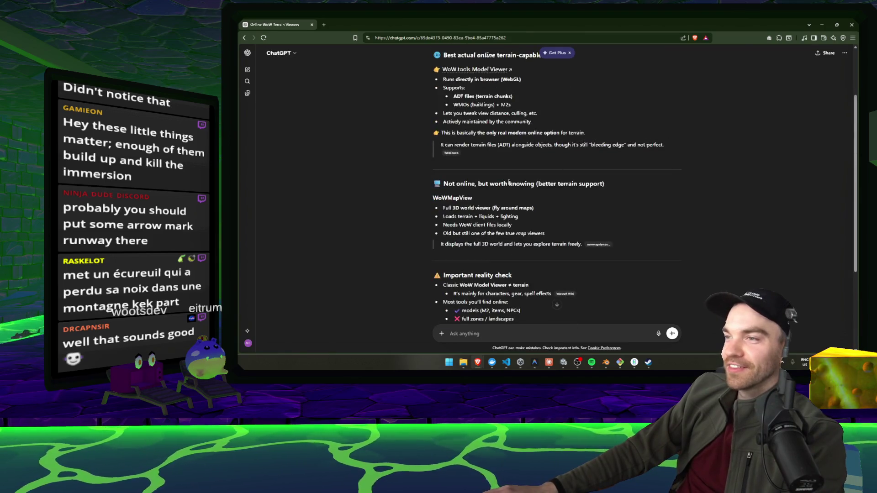
Step: Highlight the WoWMapView recommendation and follow its wowmapview.sourceforge.net citation link
double_click(456, 198)
scroll(480, 159, "down", 2)
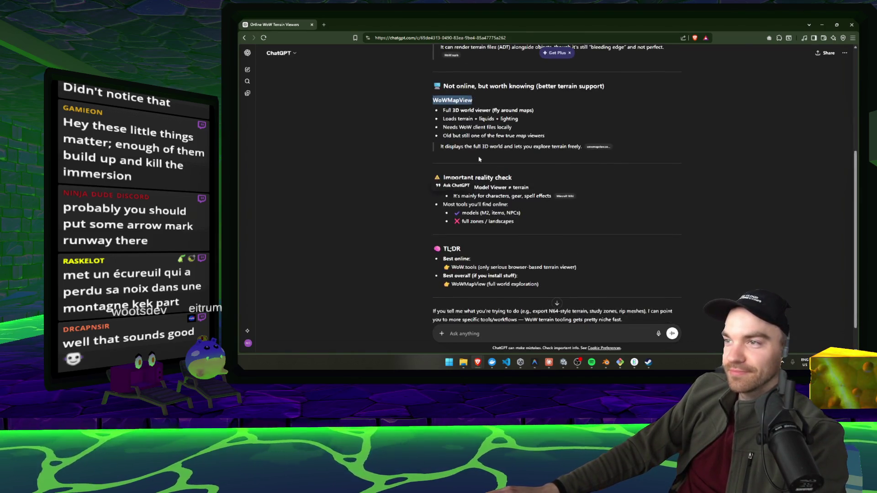
left_click(599, 146)
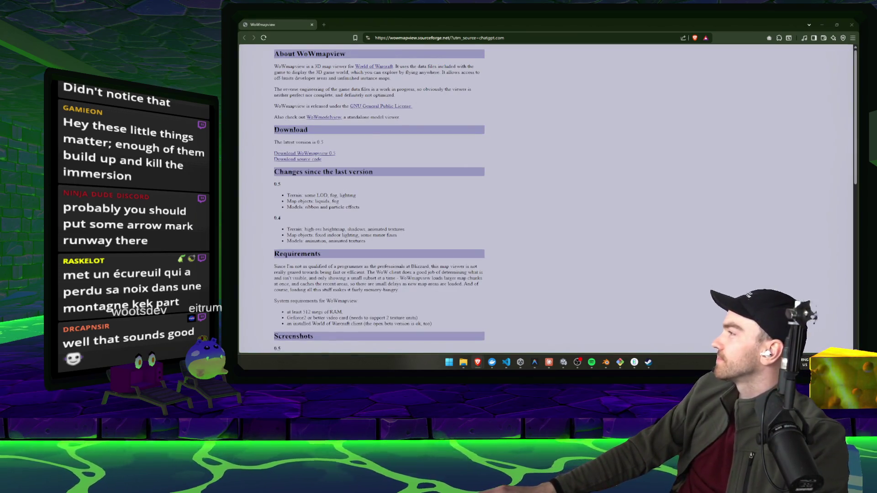
Step: Scroll to the WoWmapview screenshots and view one at full size
scroll(295, 85, "down", 5)
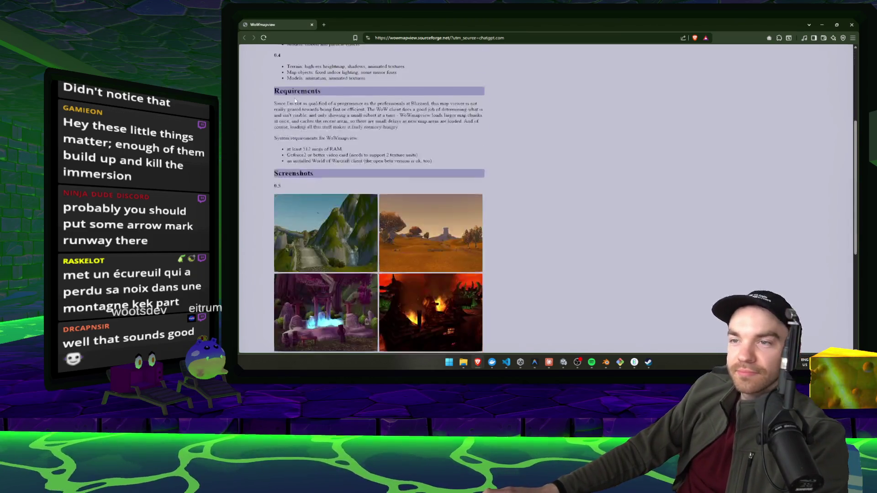
scroll(316, 159, "up", 1)
scroll(322, 152, "down", 4)
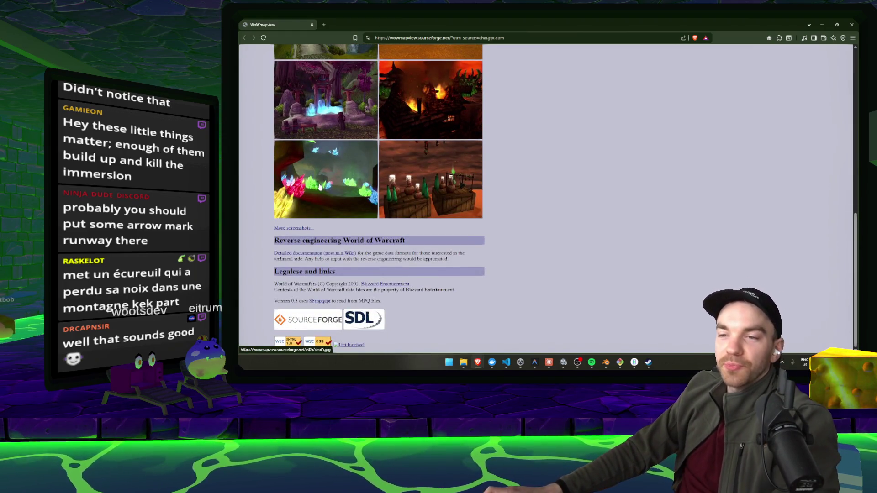
scroll(322, 192, "up", 3)
scroll(338, 212, "down", 3)
left_click(339, 178)
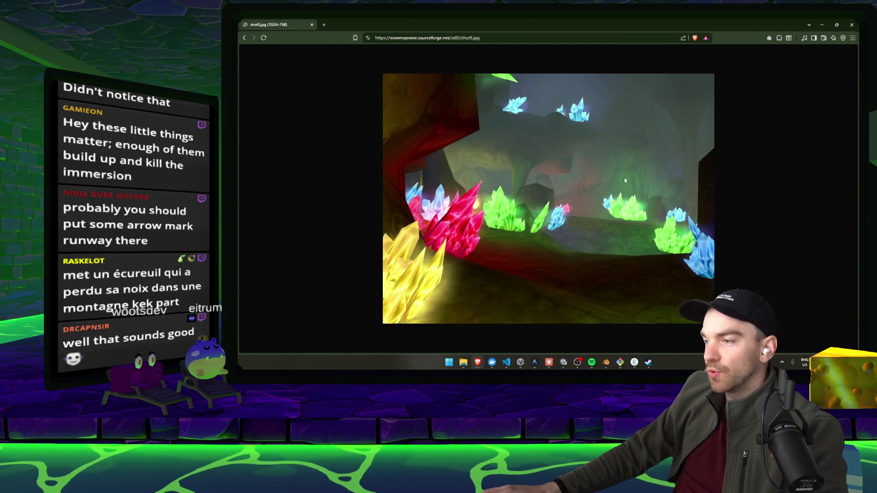
Step: Go back to the WoWmapview page and switch to the Unity editor
key("alt+Left")
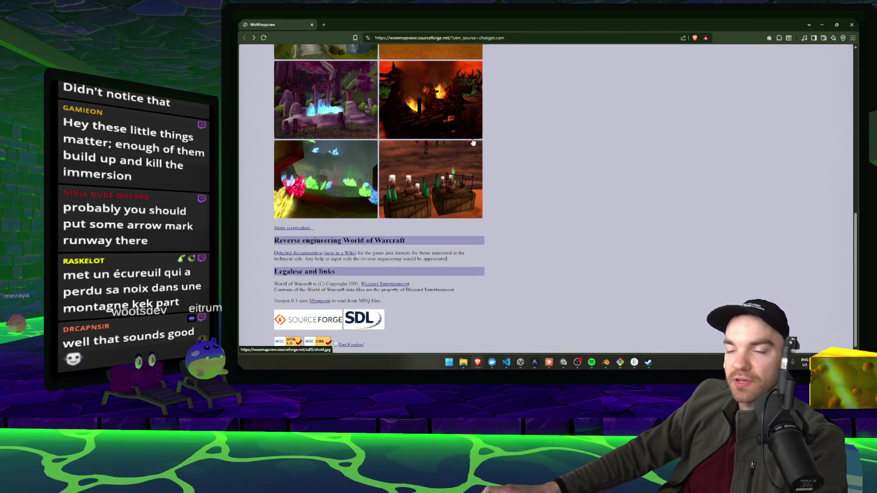
scroll(516, 117, "up", 8)
key("alt+Tab")
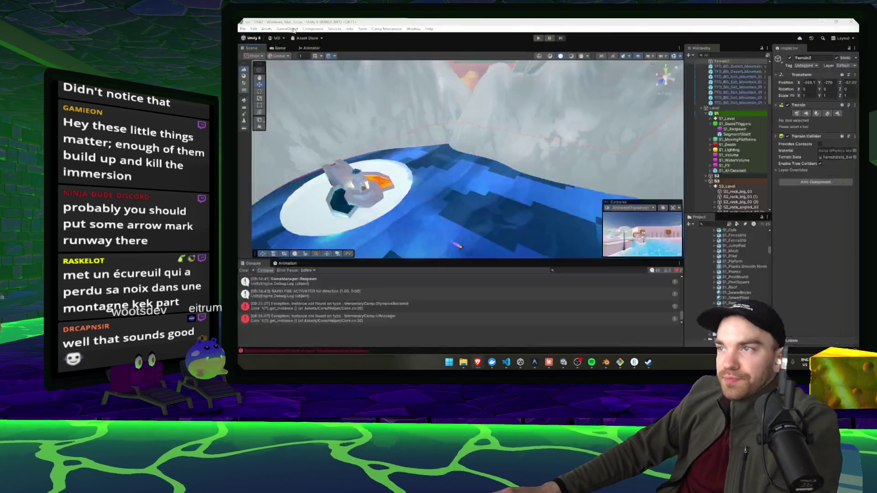
Step: Hide the Spotify window, orbit around the ice island, and clear the Console's error messages
key("alt+Tab")
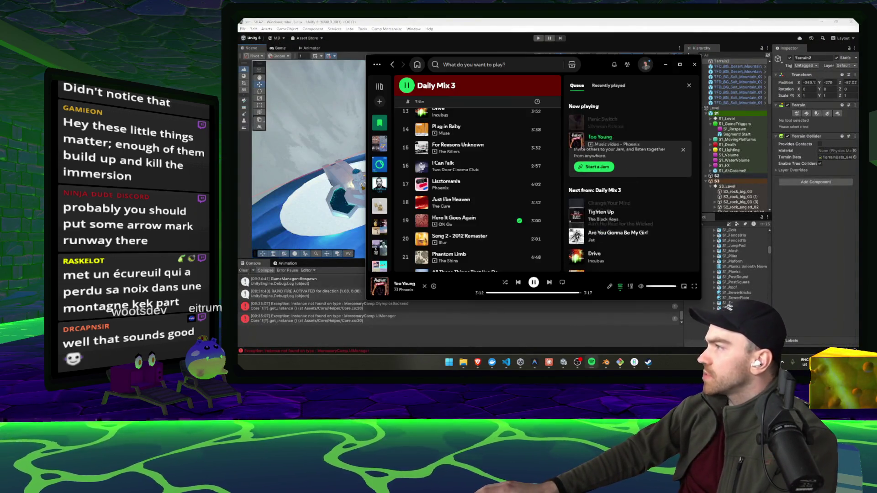
left_click(667, 64)
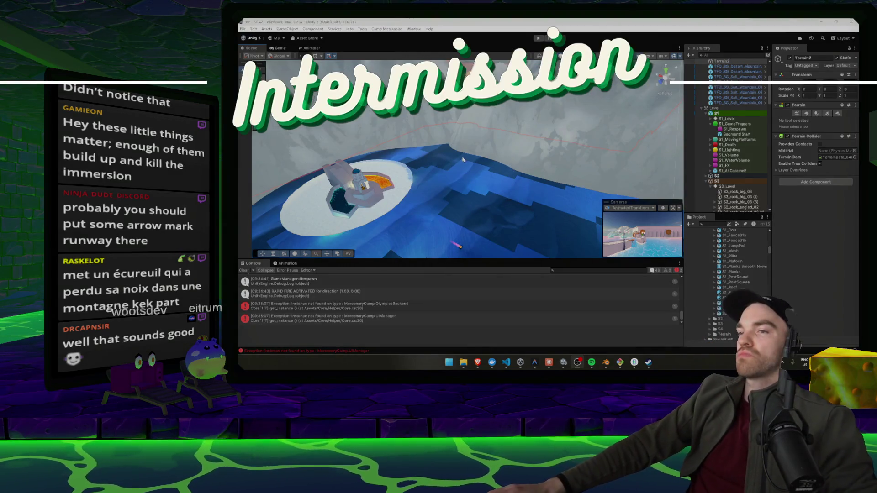
left_click_drag(462, 159, 451, 191)
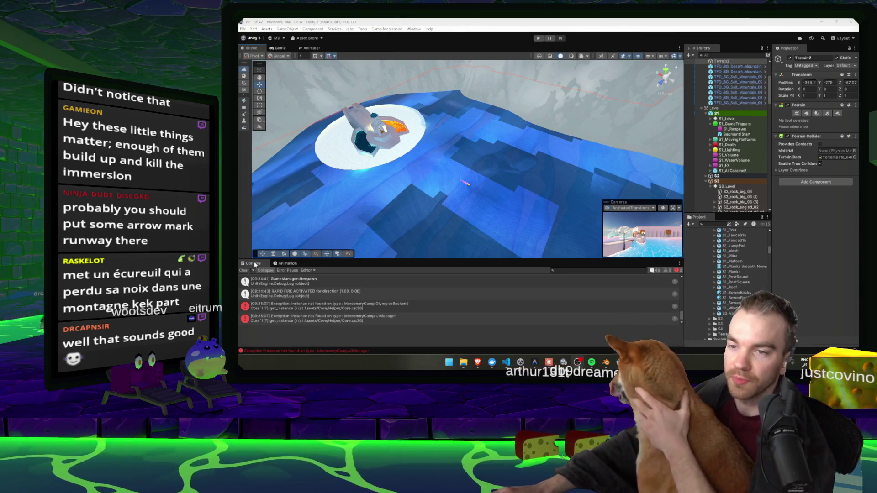
left_click(692, 206)
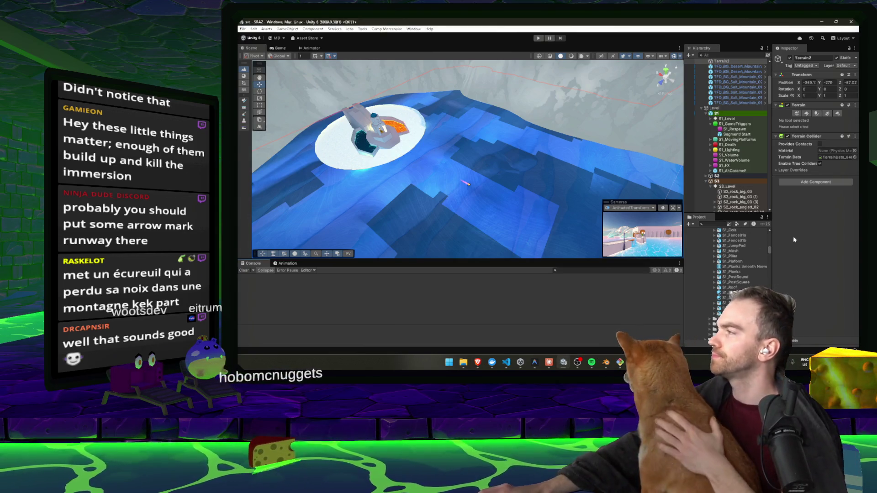
mouse_move(482, 161)
left_mouse_down()
mouse_move(503, 164)
mouse_move(489, 152)
mouse_move(494, 162)
left_mouse_up()
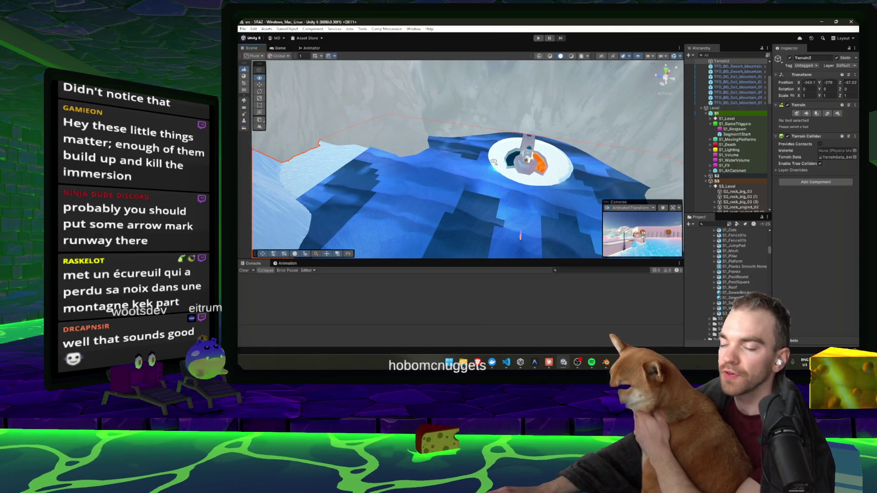
left_click(437, 182)
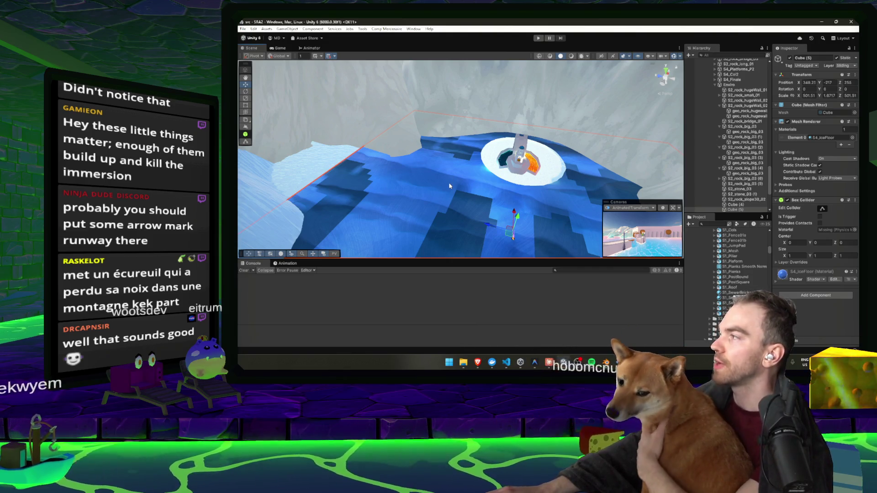
mouse_move(487, 194)
left_mouse_down()
mouse_move(427, 225)
mouse_move(420, 178)
mouse_move(503, 208)
mouse_move(396, 188)
mouse_move(565, 166)
mouse_move(466, 174)
mouse_move(477, 89)
mouse_move(559, 187)
mouse_move(427, 184)
mouse_move(396, 141)
left_mouse_up()
left_click(439, 192)
left_click(564, 167)
left_click(466, 174)
left_click(427, 184)
left_click(576, 192)
mouse_move(608, 214)
left_mouse_down()
mouse_move(444, 108)
mouse_move(574, 135)
mouse_move(489, 127)
mouse_move(528, 146)
mouse_move(608, 157)
mouse_move(659, 138)
mouse_move(526, 119)
mouse_move(506, 168)
left_mouse_up()
left_click(445, 108)
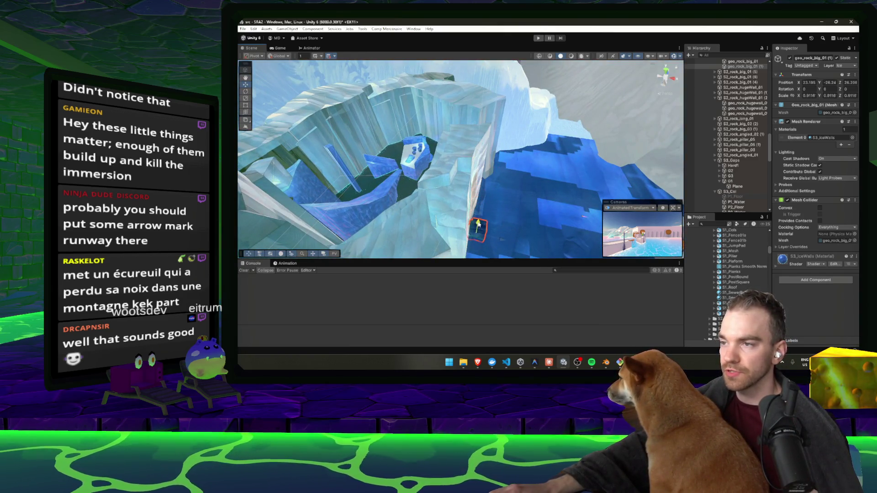
Step: Rotate the ice rock a few degrees around Y, stretch it along X, and delete Cube (5)
key("e")
left_click_drag(429, 232, 496, 206)
key("r")
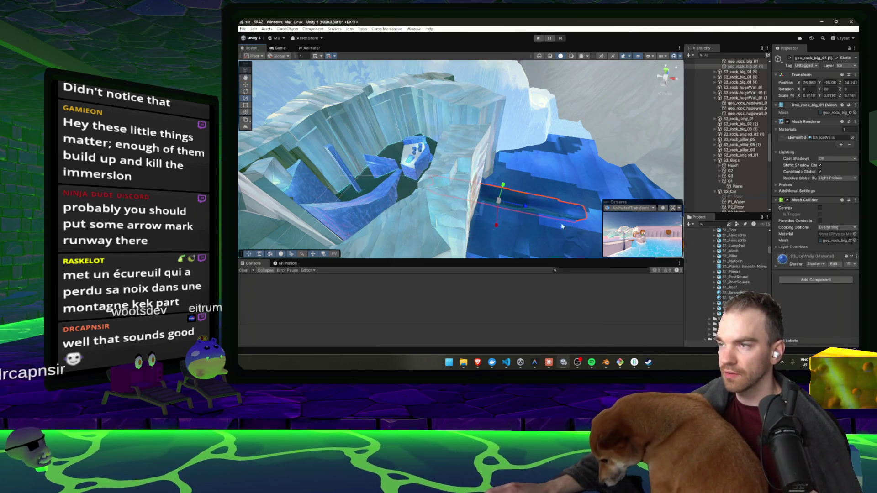
mouse_move(496, 228)
left_mouse_down()
mouse_move(550, 212)
mouse_move(546, 194)
mouse_move(560, 195)
mouse_move(494, 172)
mouse_move(361, 163)
left_mouse_up()
left_click(565, 195)
key("Delete")
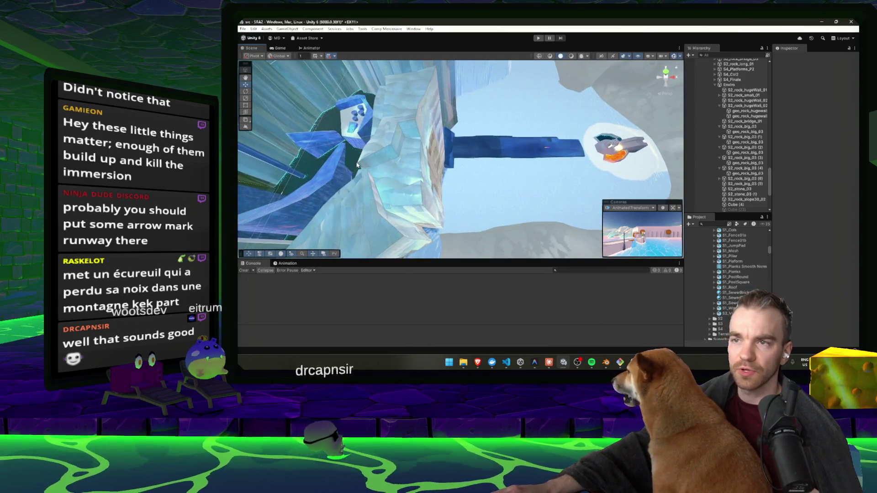
Step: Select the Water object and open its mesh source file in Blender
left_click(359, 164)
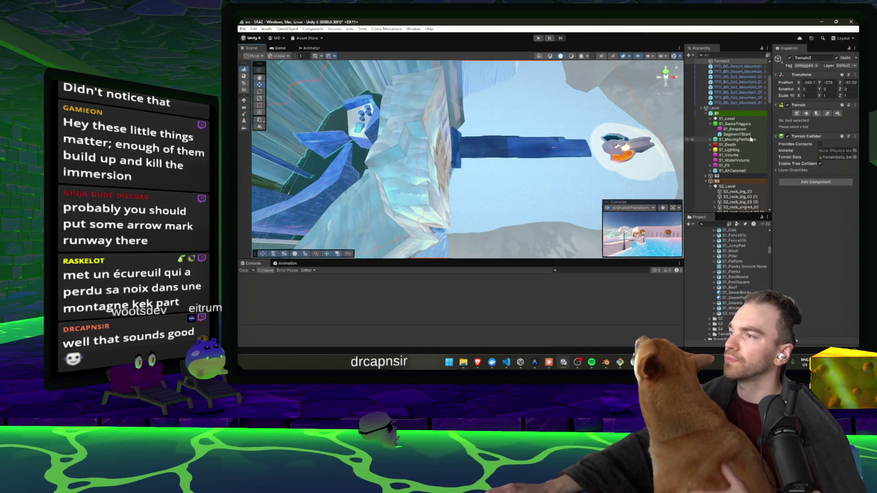
left_click(361, 162)
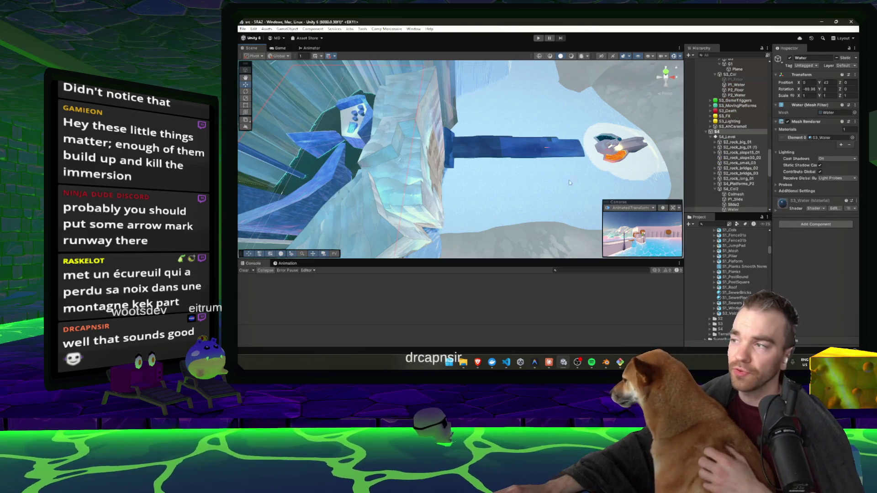
left_click(829, 114)
double_click(734, 260)
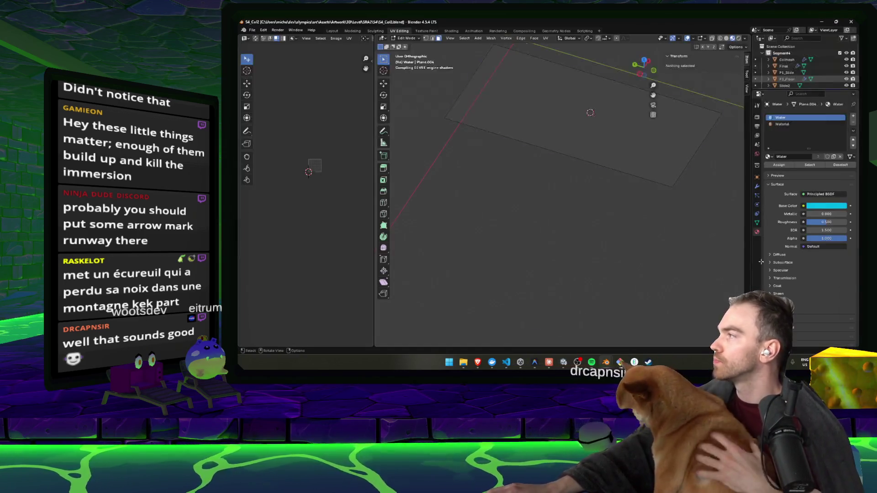
Step: Orbit around the Water plane and select all its geometry in Edit Mode
left_click_drag(571, 206, 686, 215)
key("Tab")
left_click_drag(638, 200, 673, 172)
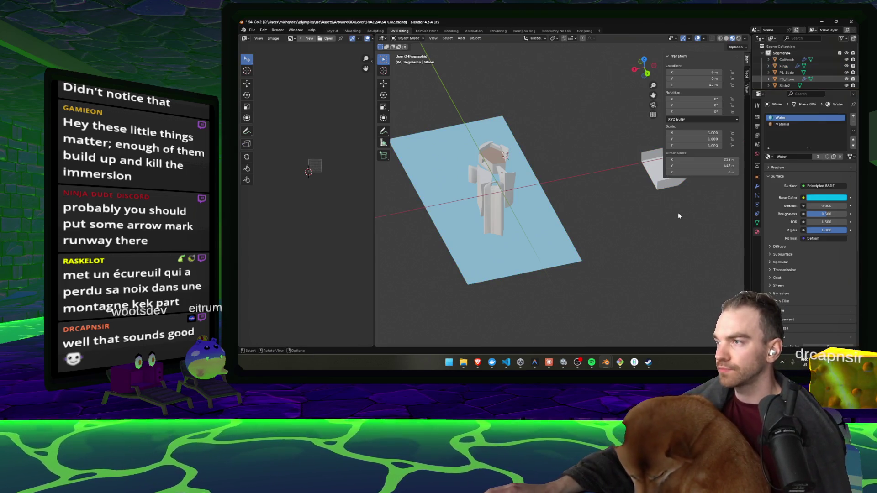
left_click_drag(498, 137, 621, 172)
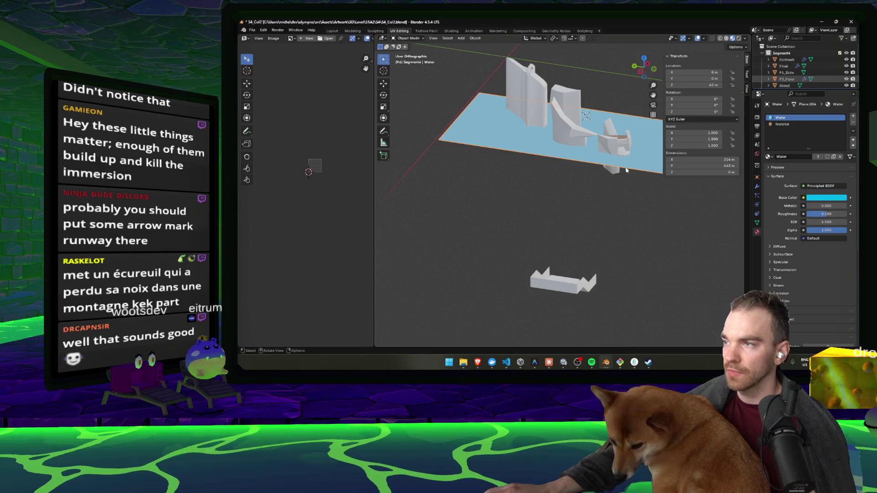
key("Tab")
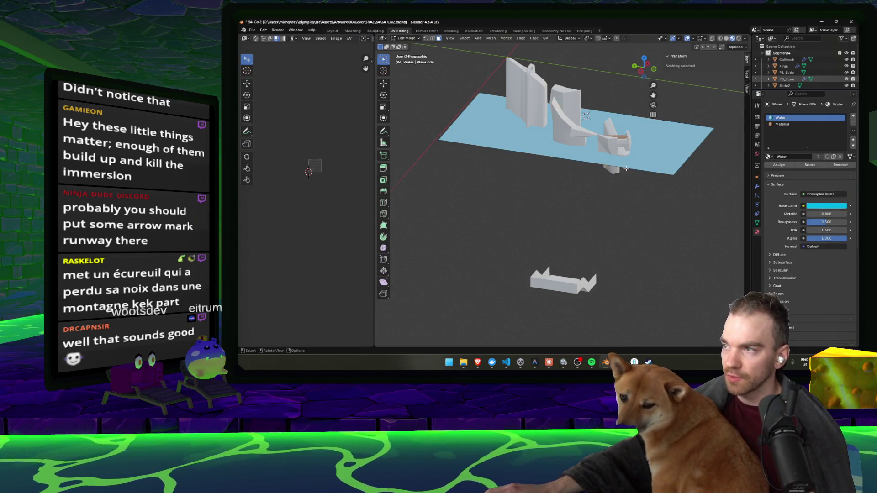
key("a")
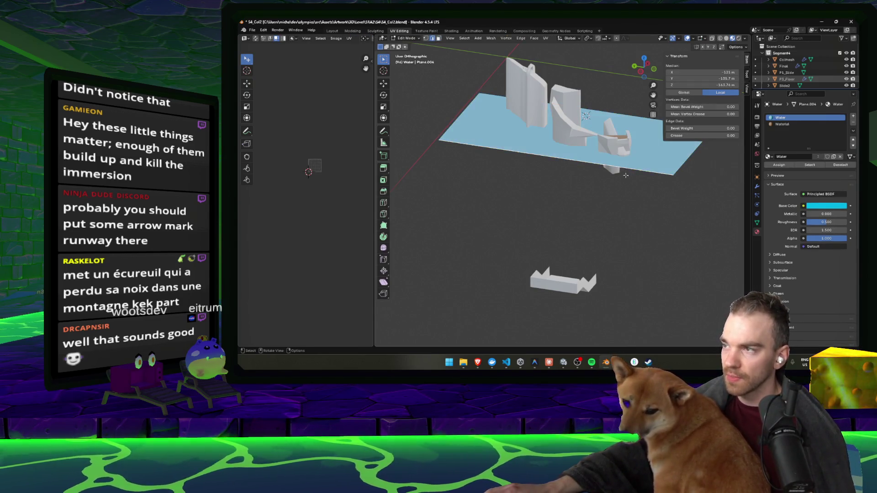
Step: Extrude the plane about 160 m down along Z, save S4_Col2.blend, and switch to Unity
left_click_drag(626, 175, 607, 192)
key("e")
left_click(605, 260)
key("ctrl+s")
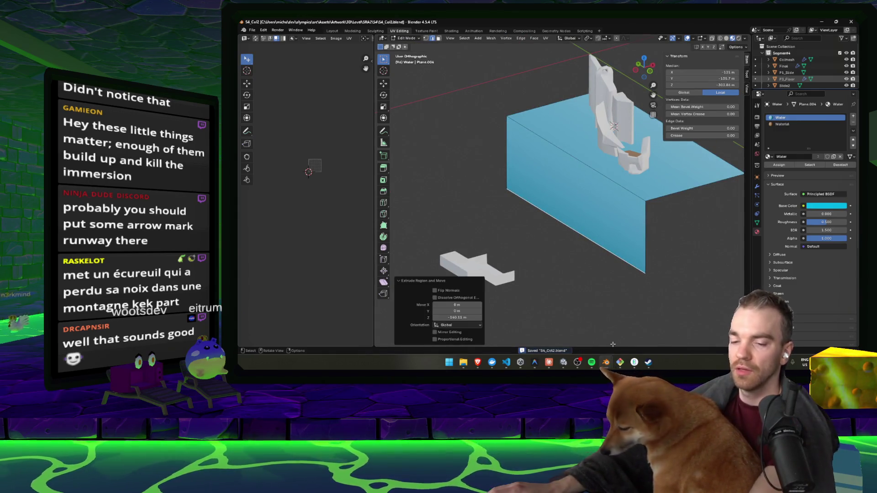
left_click(563, 362)
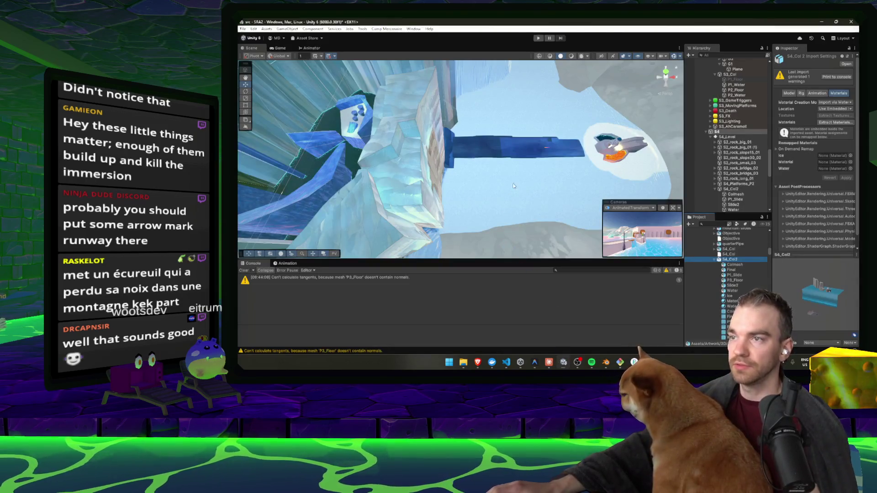
Step: Fly the Scene view over the ice floor, then bring S4_Col2's water model forward in Blender
mouse_move(522, 167)
left_mouse_down()
mouse_move(516, 153)
mouse_move(472, 192)
mouse_move(526, 108)
mouse_move(517, 93)
mouse_move(544, 148)
left_mouse_up()
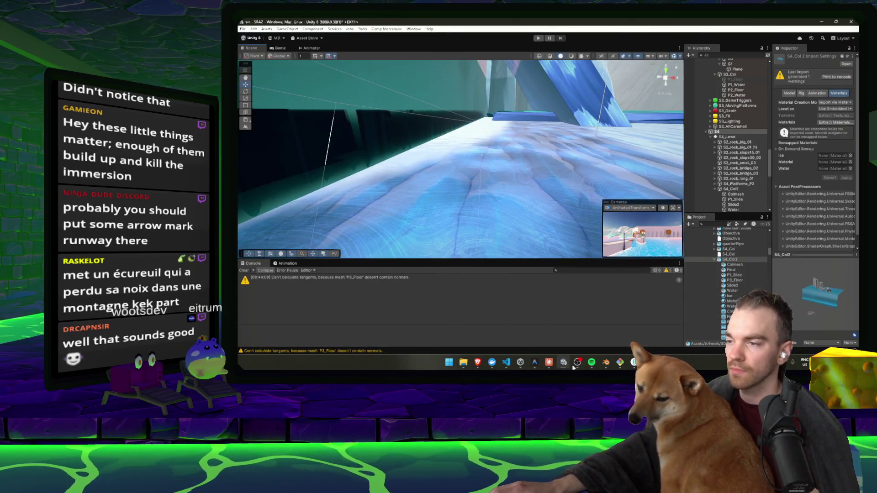
mouse_move(620, 363)
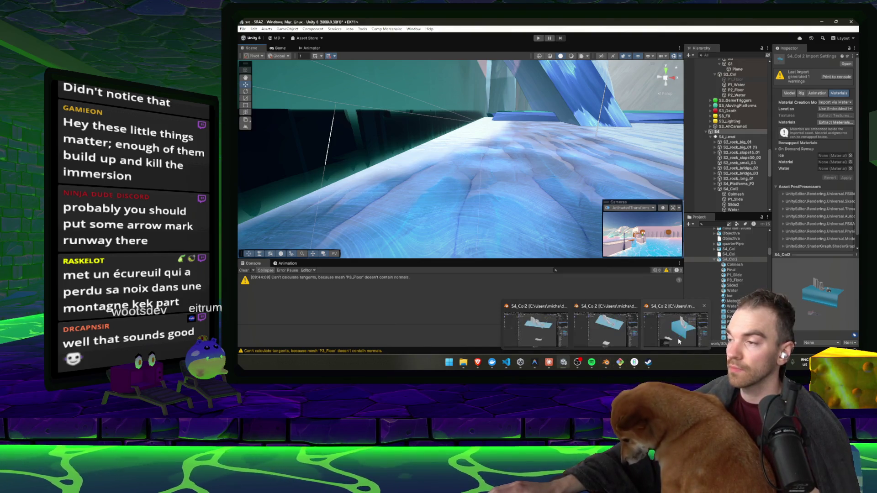
left_click(608, 326)
key("shift+z")
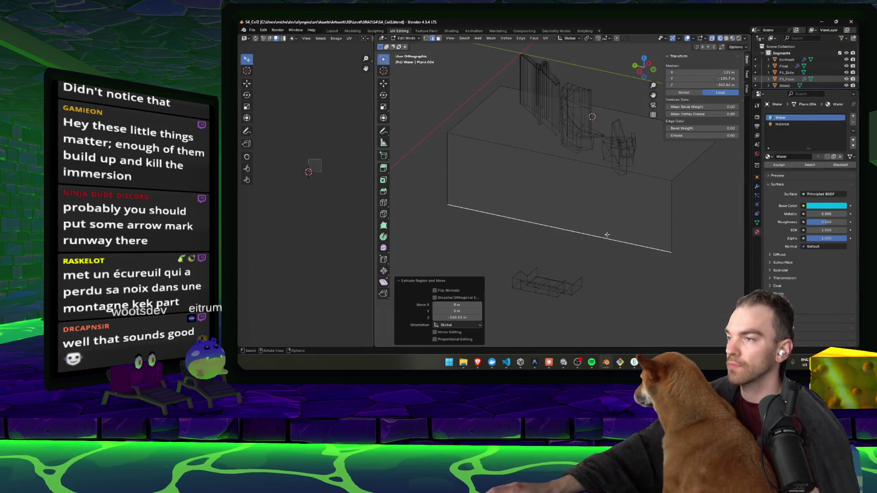
Step: Switch Blender to plain solid shading, raise the water's bottom face 49 m, and save
key("z")
left_click(662, 238)
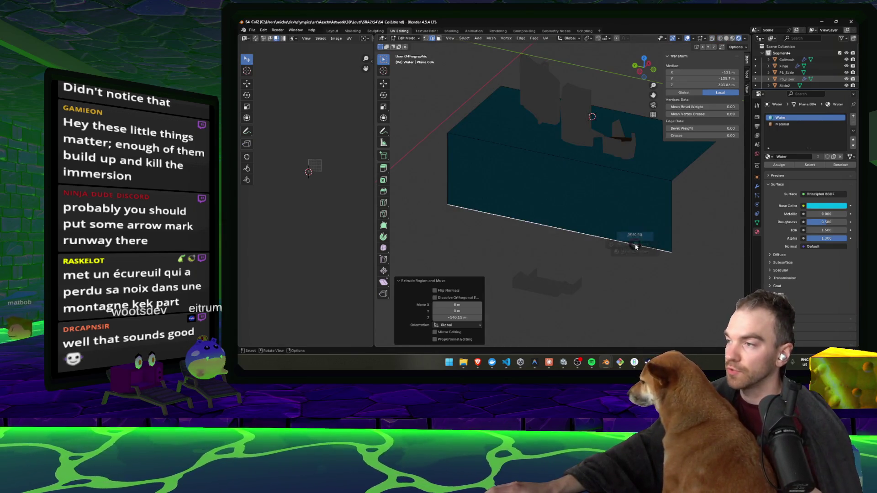
left_click(683, 245)
key("g")
key("z")
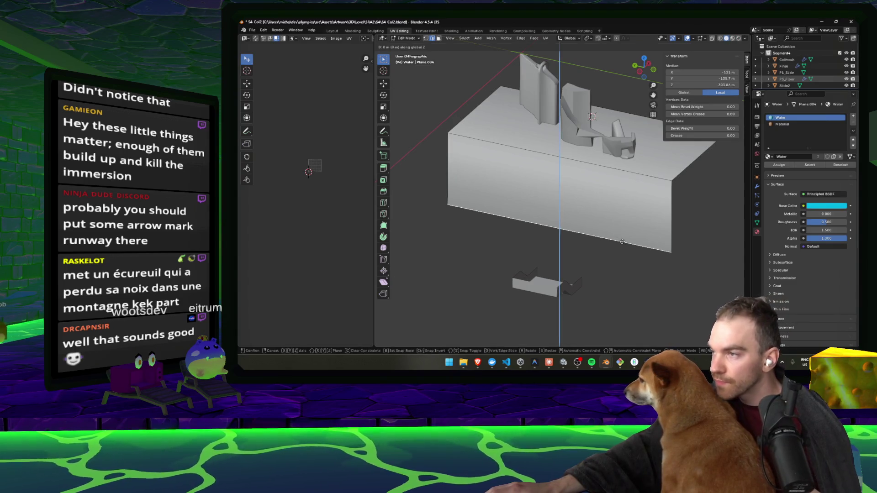
left_click(623, 217)
key("ctrl+s")
Step: Preview the water in material shading, glance at Unity, then return to the S4_Col2 window
key("z")
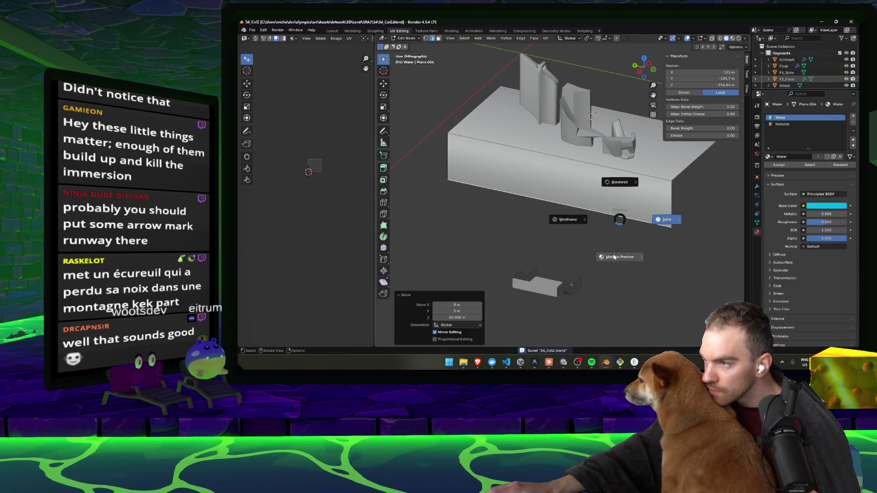
left_click(619, 257)
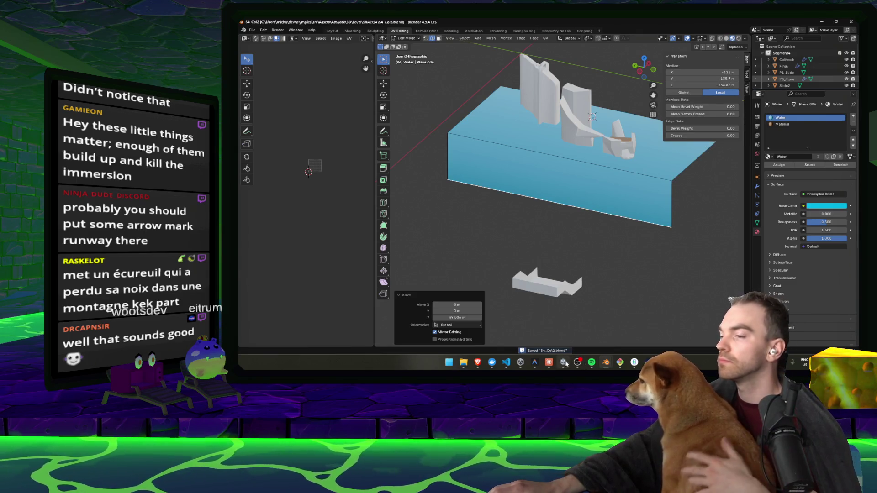
left_click(564, 363)
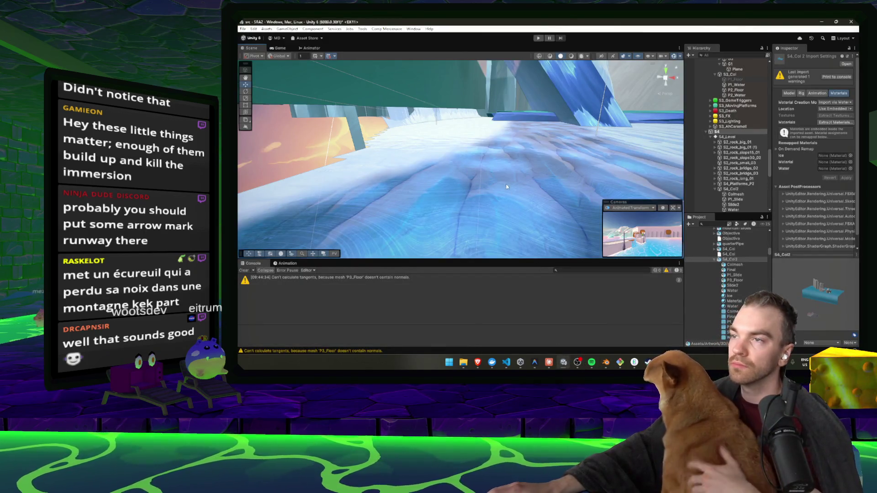
left_click(605, 362)
left_click(657, 328)
Step: Lower the bottom face about 6 m, then orbit Unity's Scene view toward the ice floor
key("g")
key("z")
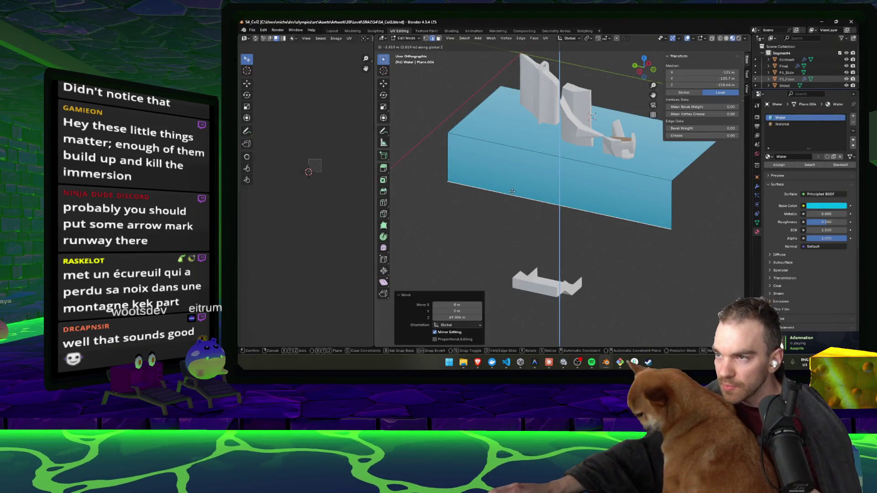
left_click(512, 193)
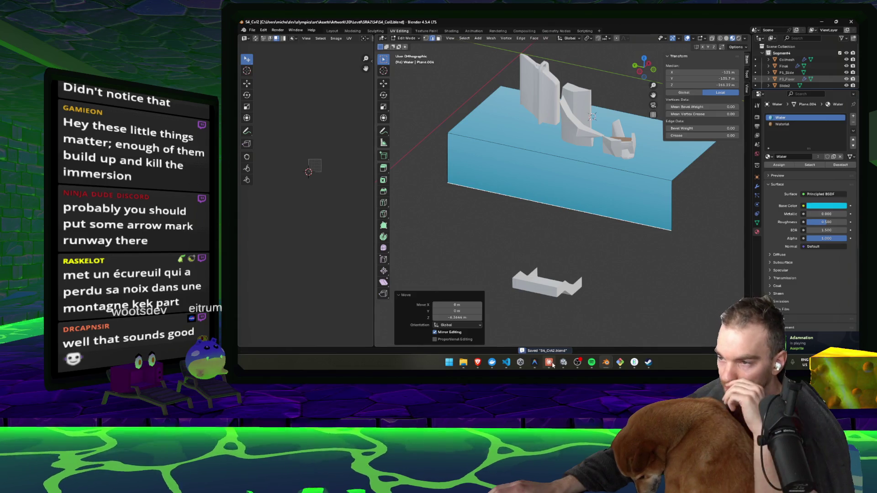
left_click(537, 367)
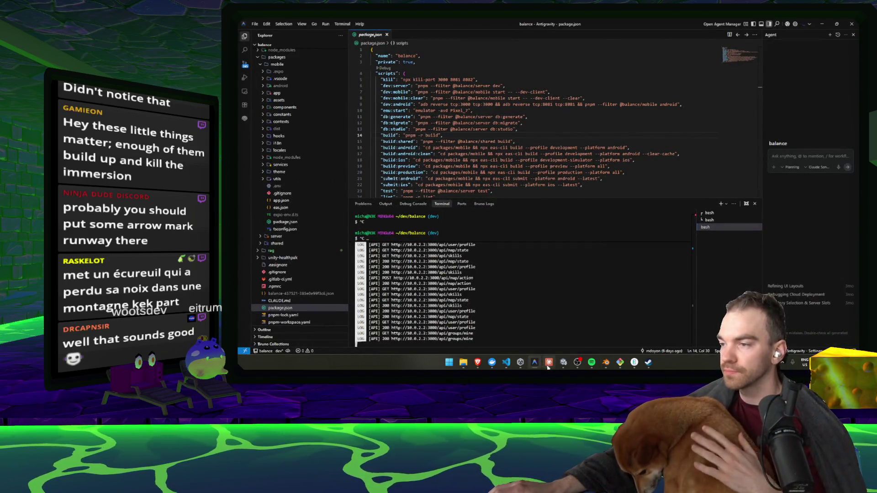
left_click(562, 366)
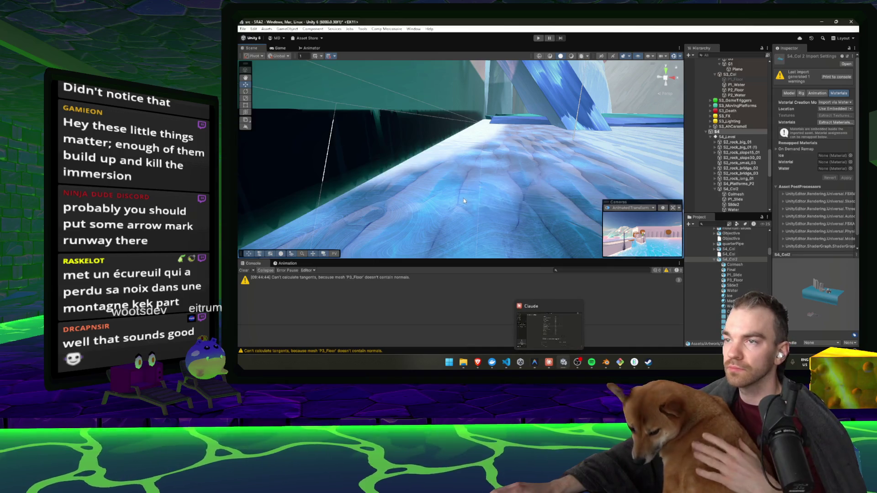
mouse_move(457, 215)
left_mouse_down()
mouse_move(437, 228)
mouse_move(451, 189)
left_mouse_up()
Step: Back in Blender, raise the bottom face 3.18 m and save S4_Col2.blend
mouse_move(612, 365)
left_click(610, 323)
key("g")
key("z")
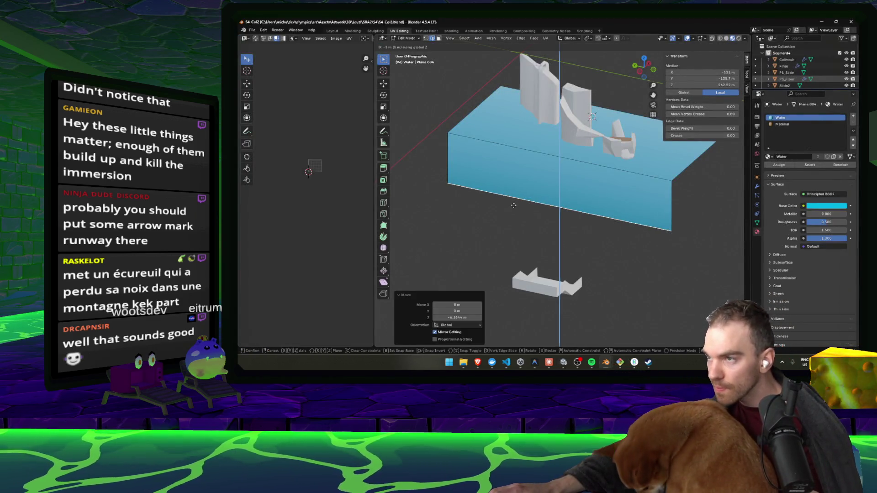
key("Escape")
key("g")
key("z")
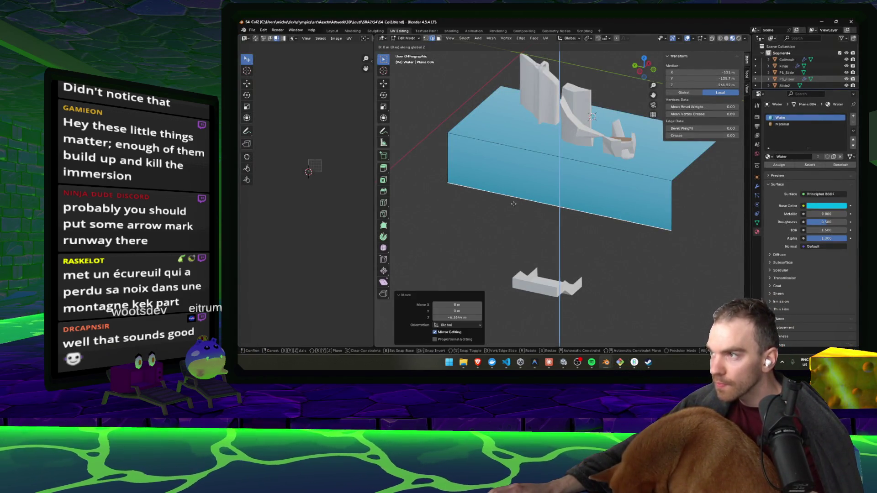
left_click(514, 202)
key("ctrl+s")
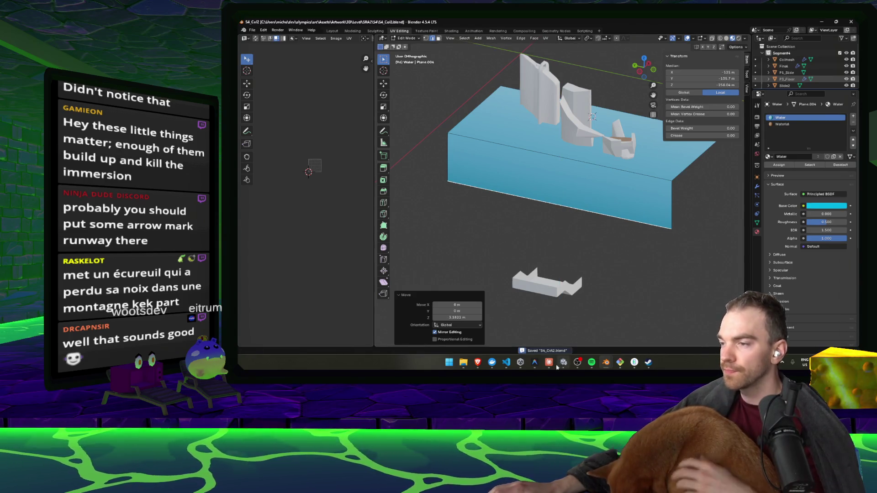
Step: Swing Unity's Scene view onto the blue water slope to check the update
left_click(564, 363)
mouse_move(502, 172)
left_mouse_down()
mouse_move(501, 161)
mouse_move(572, 361)
left_mouse_up()
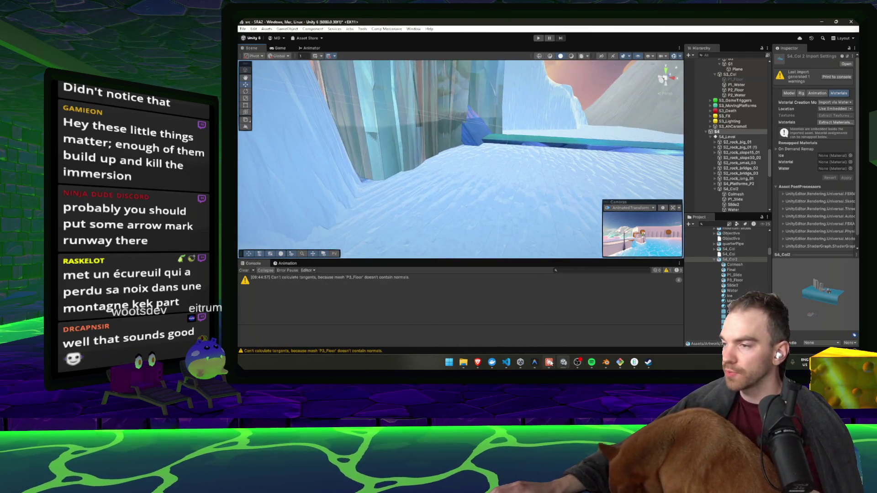
mouse_move(629, 366)
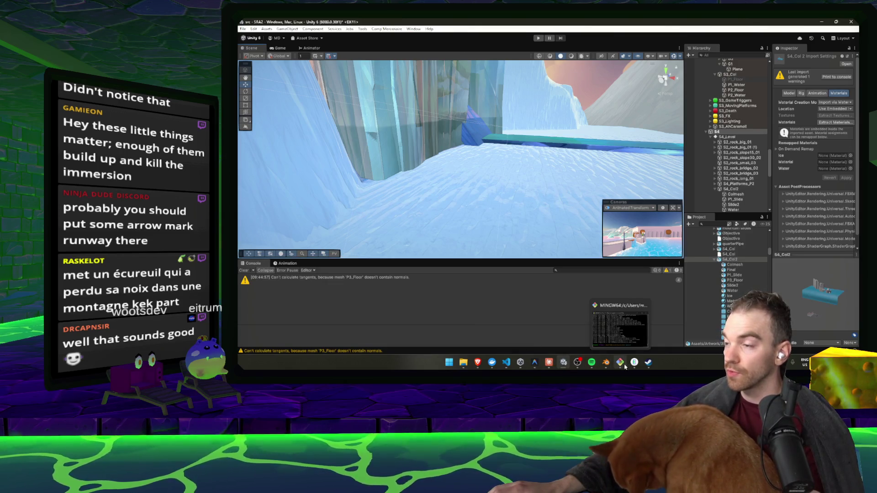
left_click(605, 362)
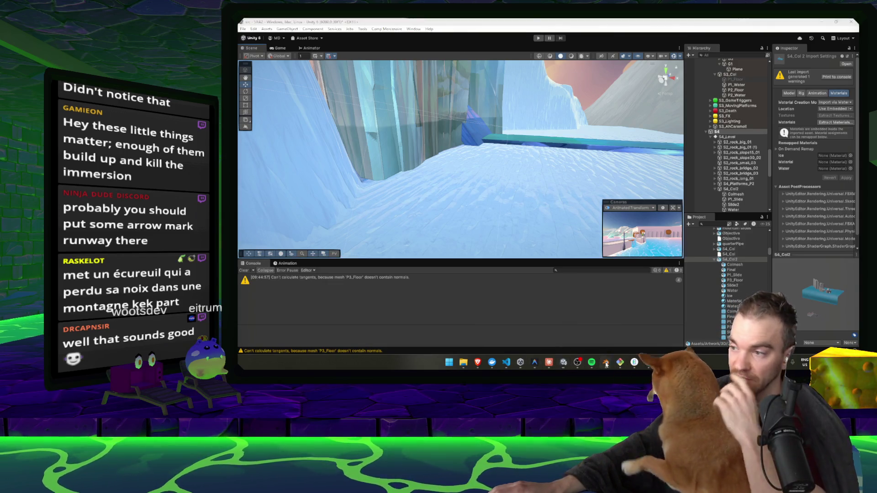
Step: Extend the water volume 537 m along X in S4_Col2 and save
left_click(536, 326)
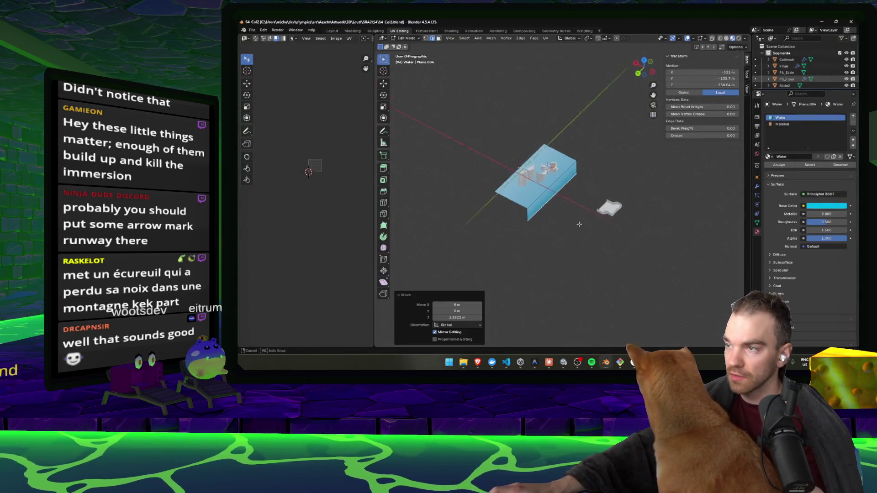
left_click(670, 274)
key("ctrl+s")
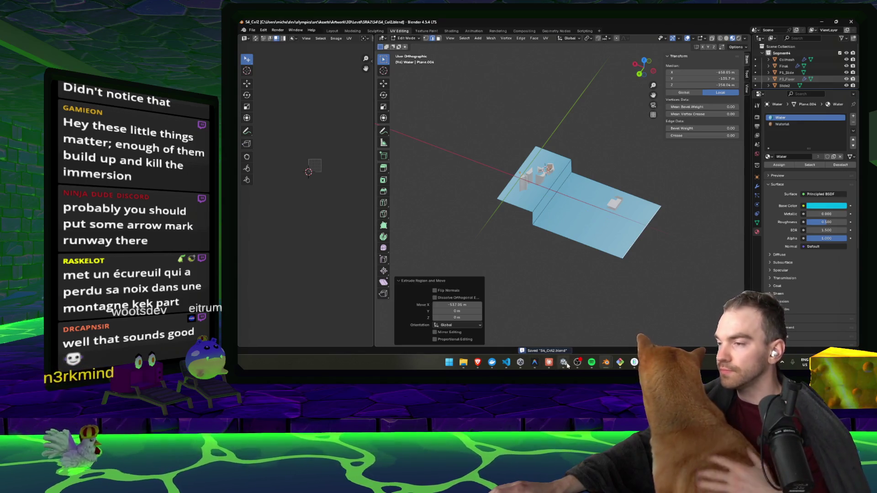
Step: Inspect the reimported teal water block in Unity, looking down the runway toward the goal
left_click(562, 364)
mouse_move(563, 143)
left_mouse_down()
mouse_move(551, 193)
mouse_move(516, 174)
left_mouse_up()
mouse_move(802, 201)
left_mouse_down()
mouse_move(783, 224)
mouse_move(620, 213)
mouse_move(337, 215)
mouse_move(373, 209)
left_mouse_up()
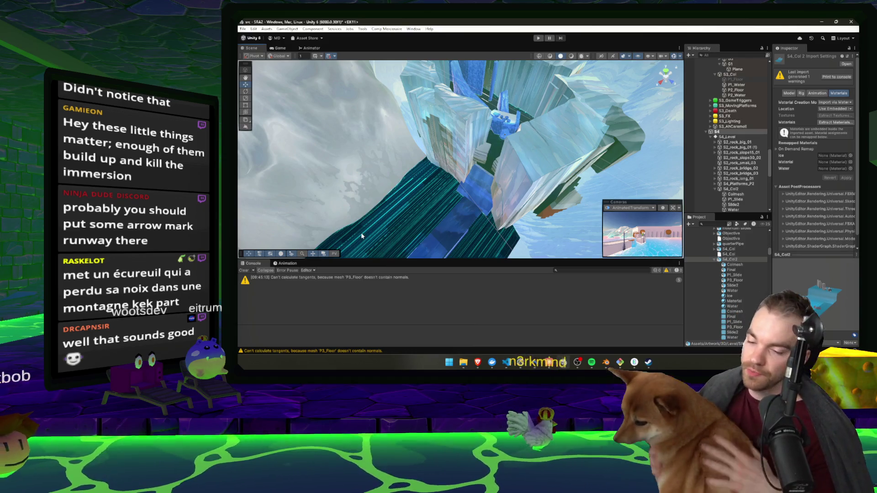
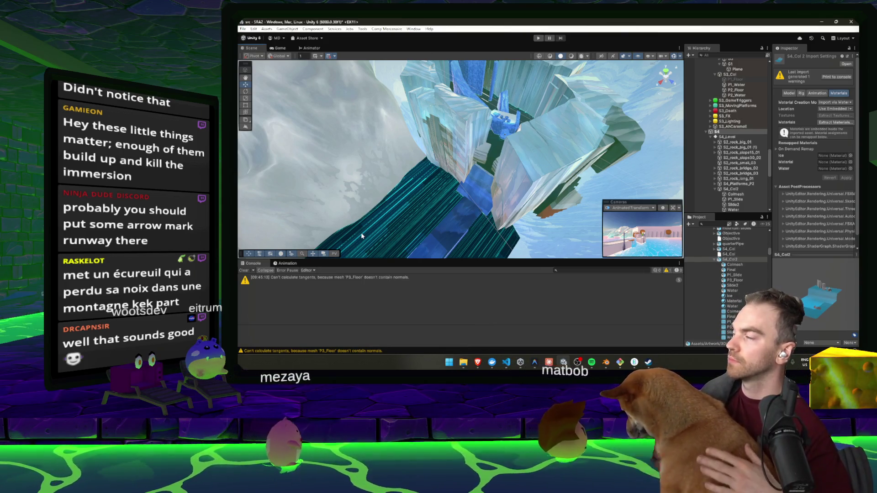
Step: Orbit toward the ice cliffs, select Water, and switch to the S4_Col2 Blender window
mouse_move(362, 236)
left_mouse_down()
mouse_move(332, 228)
mouse_move(419, 182)
mouse_move(580, 233)
mouse_move(562, 249)
left_mouse_up()
left_click(419, 182)
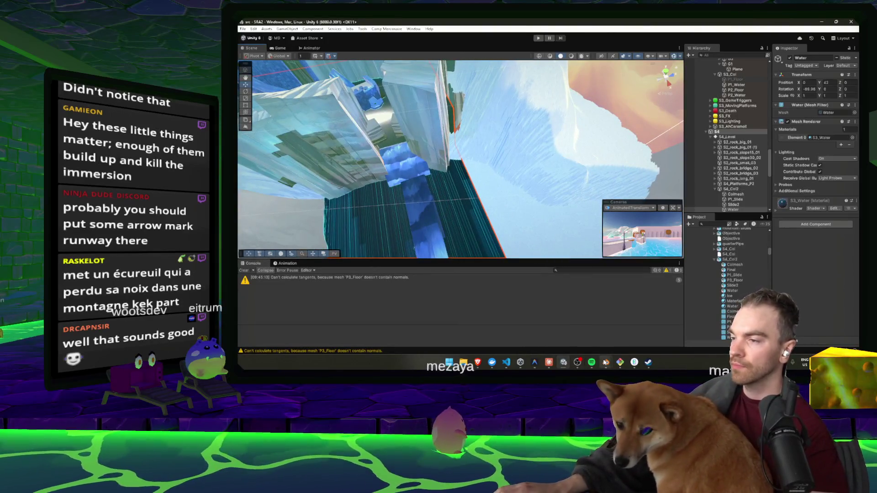
mouse_move(606, 363)
left_click(553, 329)
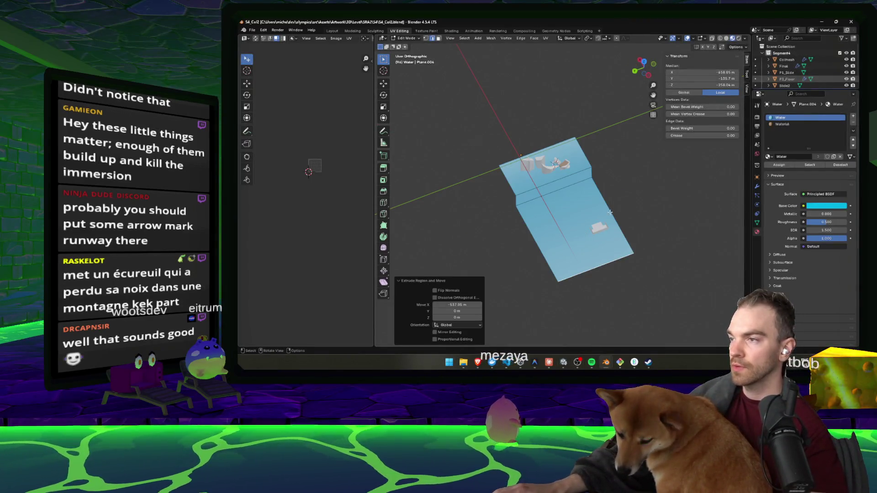
Step: Lengthen the Water plane by moving its end edge path along the Y axis
key("g")
key("x")
key("Escape")
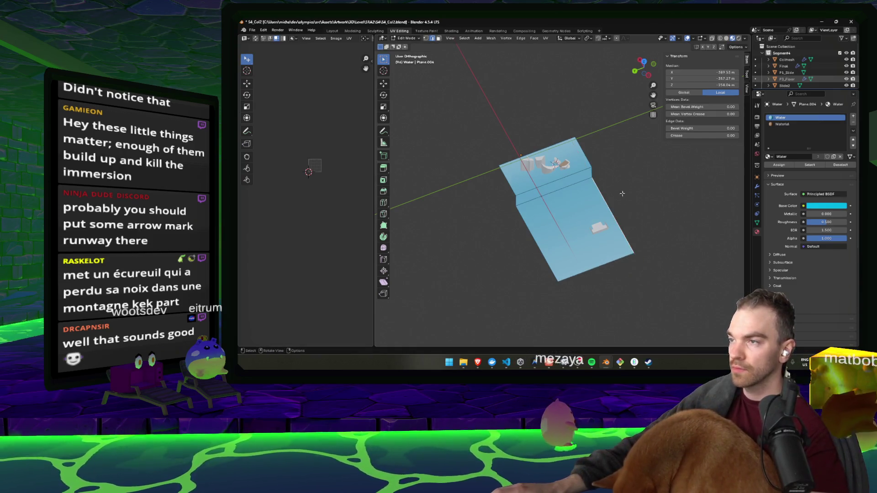
left_click(584, 152, "ctrl")
key("g")
key("y")
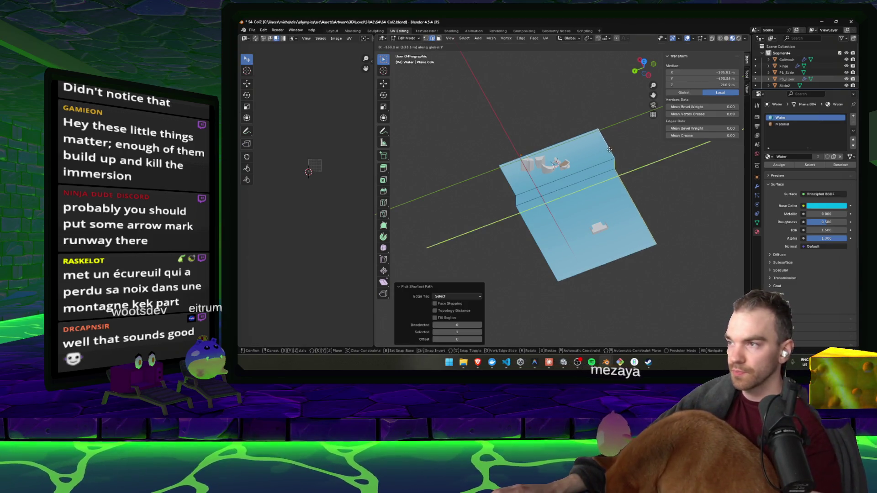
left_click(628, 151)
Step: Check the Unity scene from a new angle, then return to Blender
left_click(535, 363)
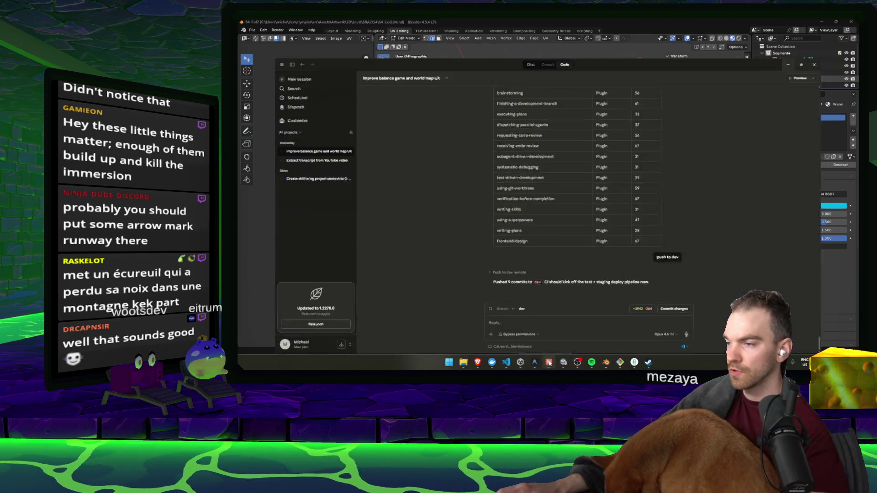
left_click(565, 363)
mouse_move(561, 172)
left_mouse_down()
mouse_move(450, 200)
mouse_move(286, 148)
mouse_move(448, 164)
left_mouse_up()
left_click(606, 362)
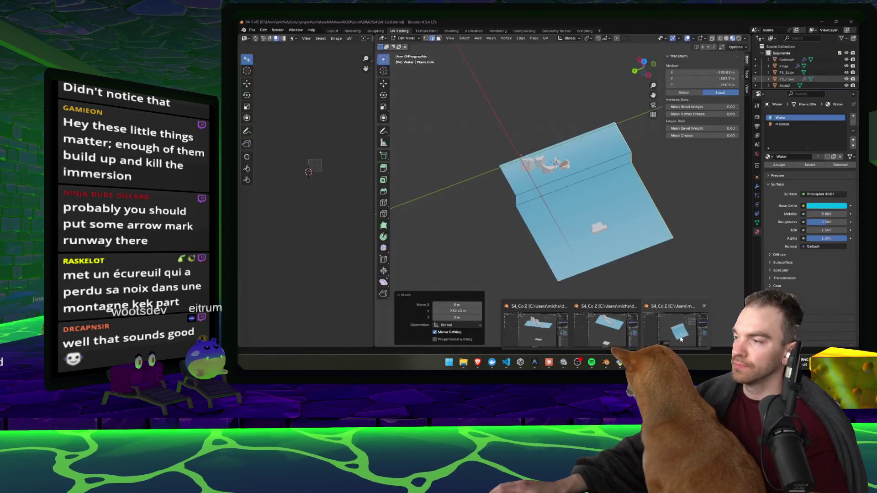
left_click(681, 339)
Step: Select only the Water plane and put it back into Edit Mode
left_click(630, 178)
right_click(640, 176)
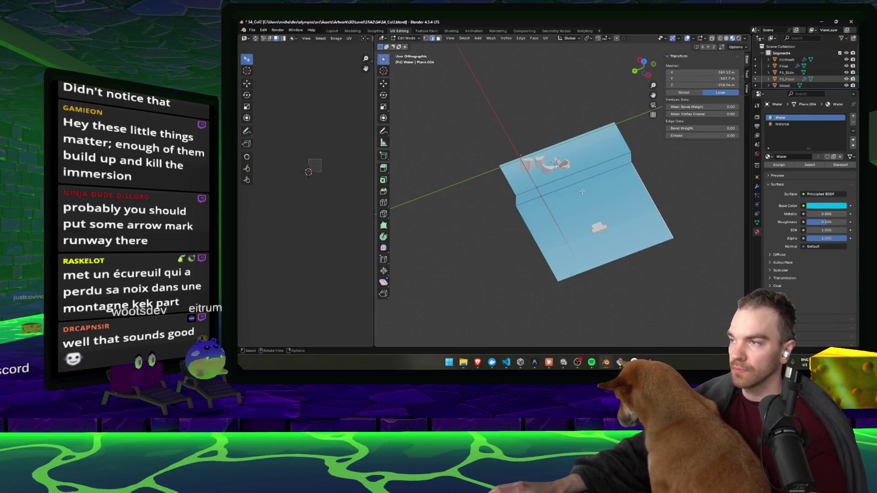
key("Tab")
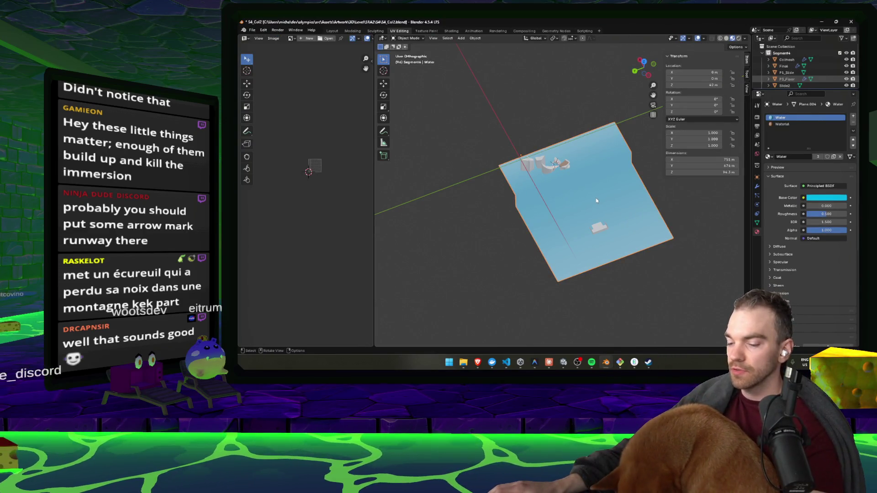
key("a")
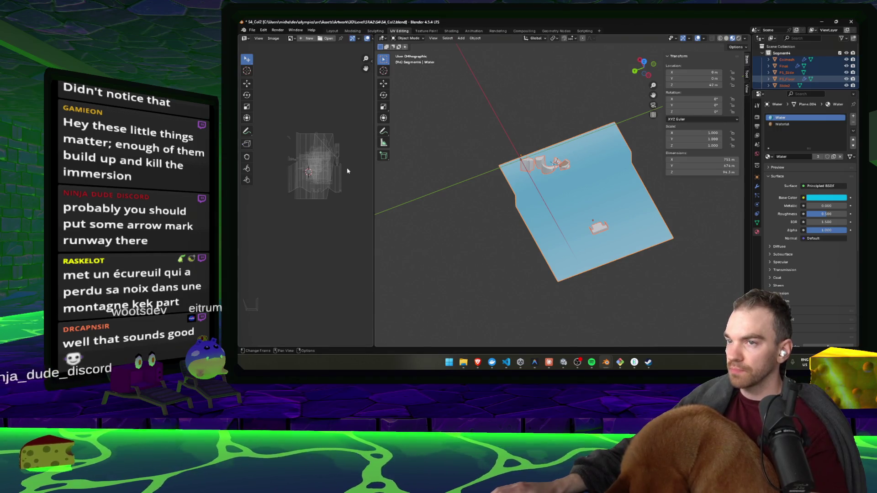
left_click(608, 197)
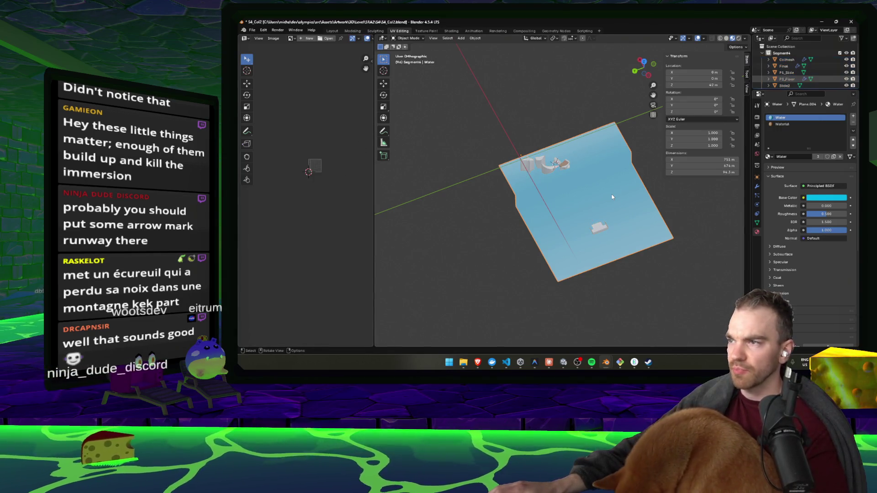
key("Tab")
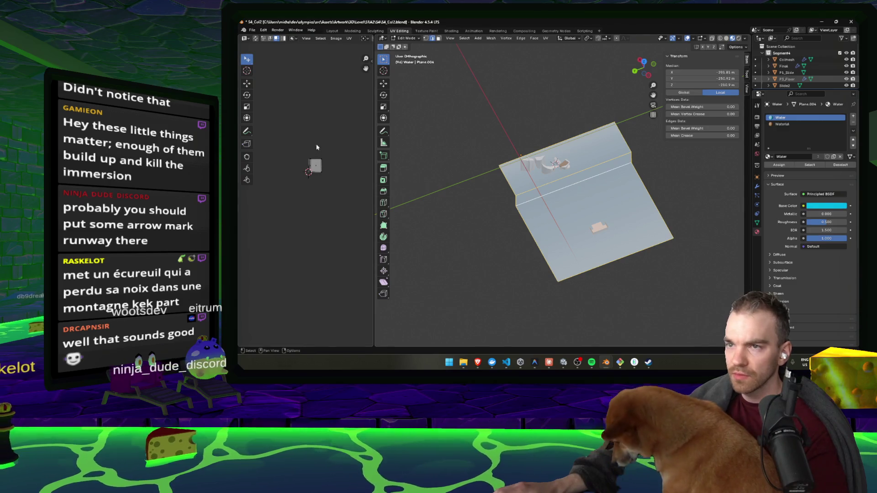
Step: Re-unwrap the Water plane's UVs with Smart UV Project, then return to Unity
right_click(563, 210)
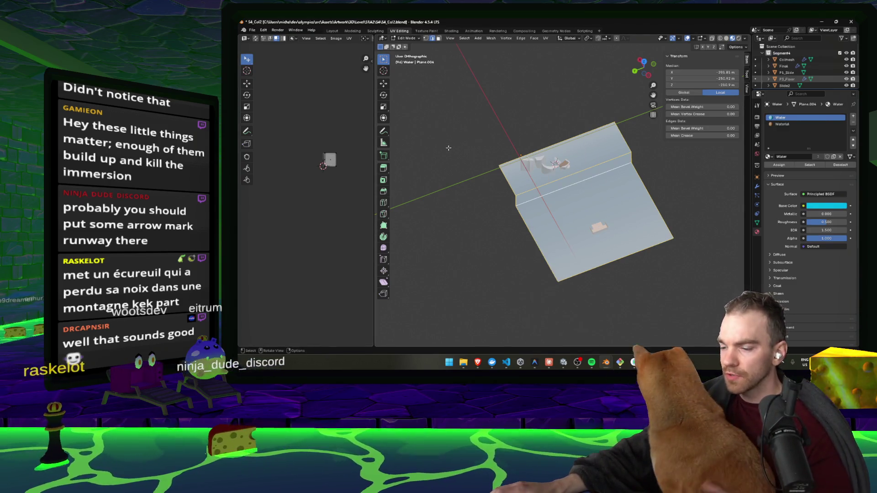
key("u")
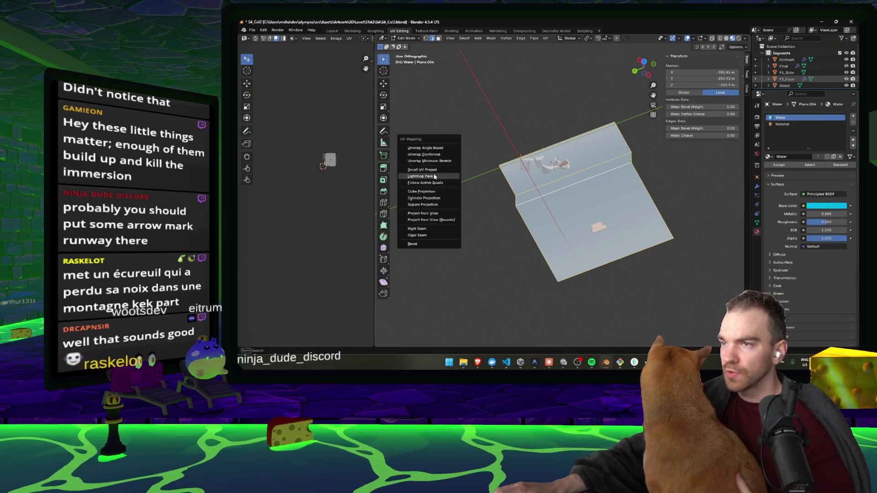
left_click(434, 170)
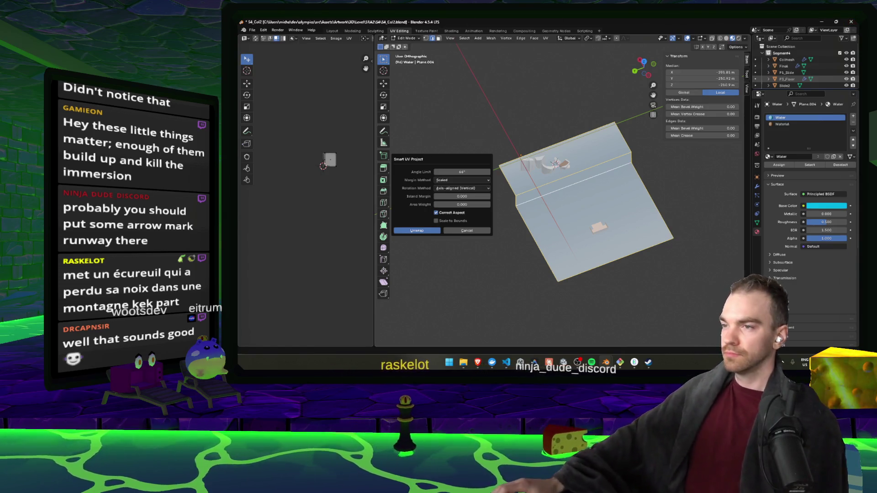
left_click(423, 230)
scroll(419, 157, "up", 3)
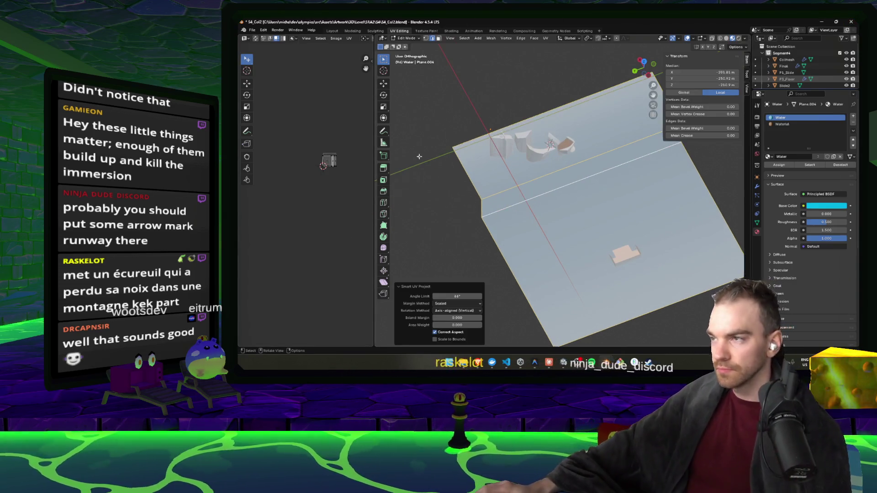
left_click(563, 361)
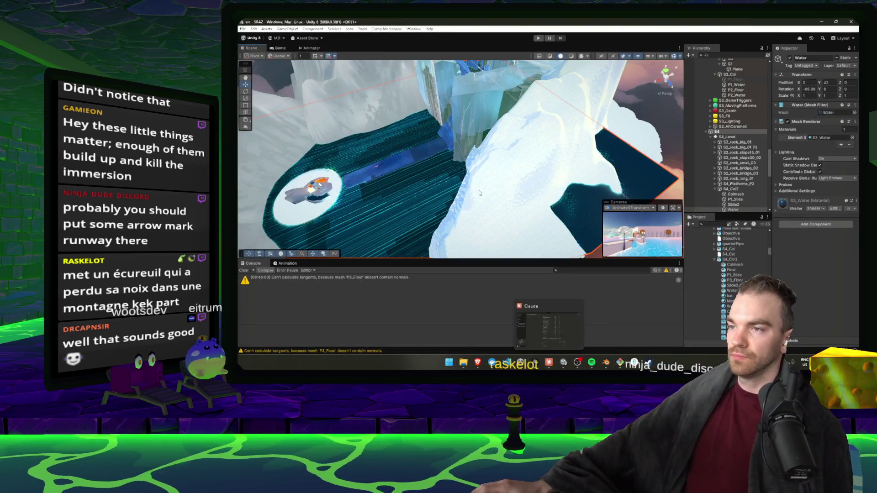
Step: Orbit around the lengthened blue water slide and select Terrain2 for painting
scroll(395, 174, "up", 5)
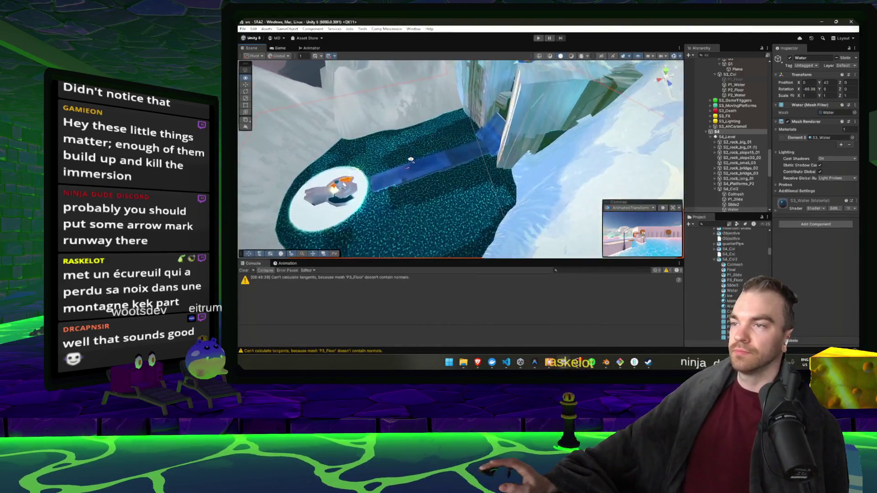
mouse_move(436, 167)
left_mouse_down()
mouse_move(431, 141)
mouse_move(371, 149)
mouse_move(475, 122)
mouse_move(433, 110)
mouse_move(349, 159)
mouse_move(411, 141)
left_mouse_up()
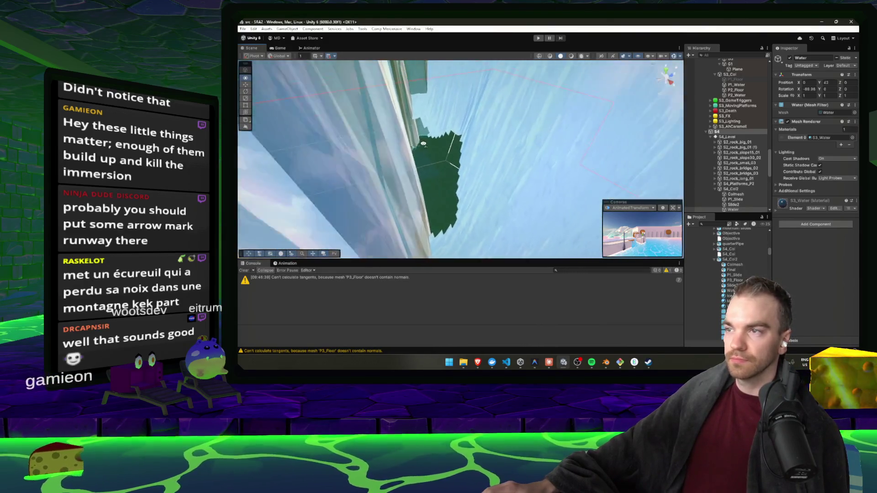
left_click(540, 135)
left_click(828, 114)
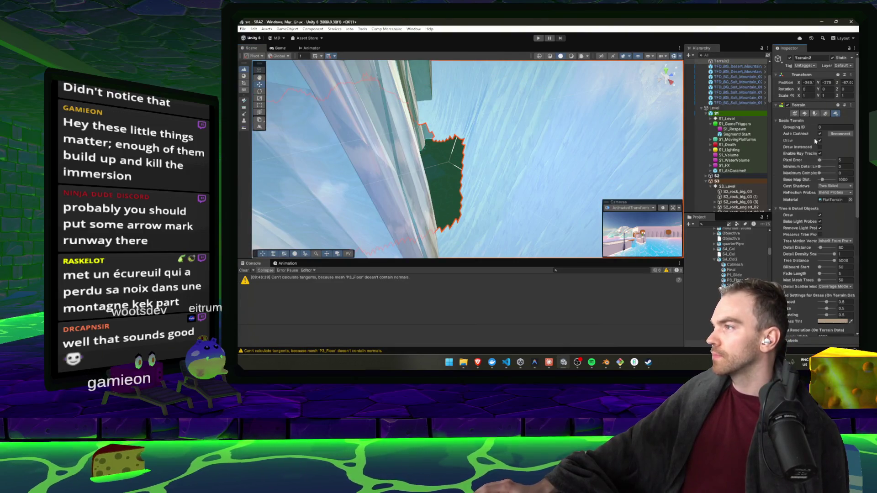
Step: Choose Terrain2's Paint Holes tool and position the view over the cliff edge
left_click(820, 114)
left_click(828, 114)
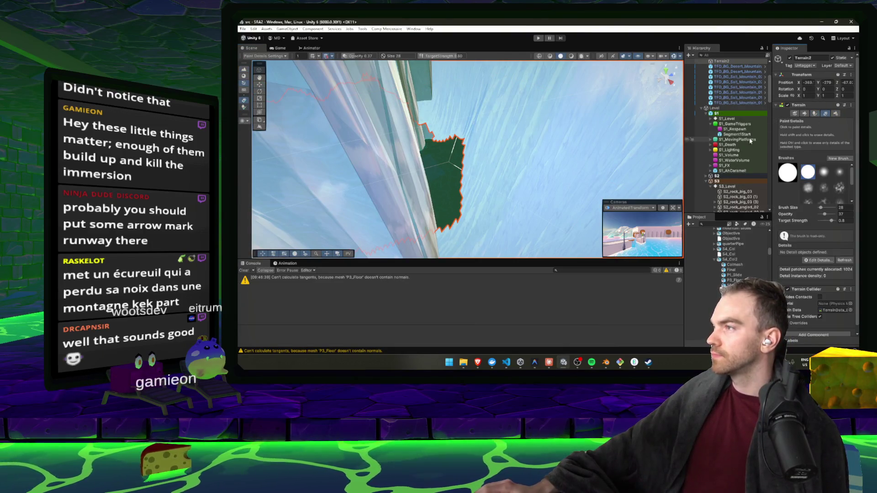
left_click(806, 114)
left_click(474, 145, "shift")
mouse_move(474, 144)
left_mouse_down()
mouse_move(499, 126)
mouse_move(466, 105)
left_mouse_up()
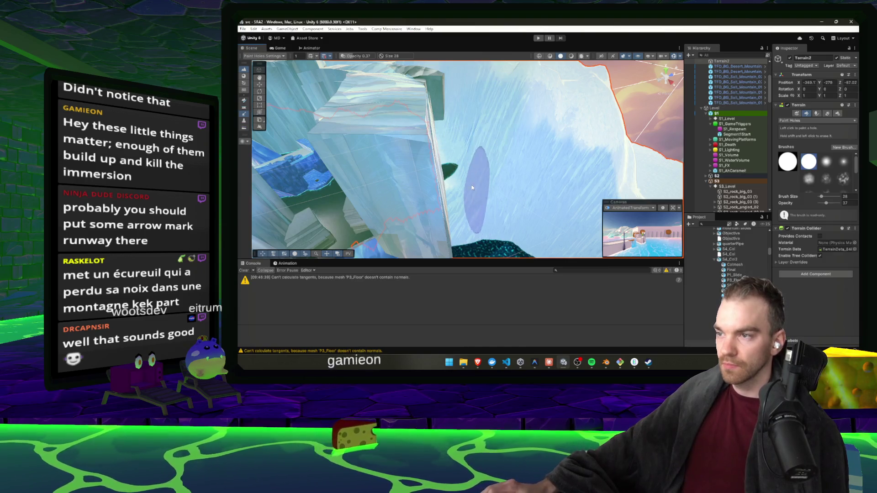
mouse_move(448, 218)
left_mouse_down()
mouse_move(482, 196)
mouse_move(520, 220)
mouse_move(632, 185)
mouse_move(450, 163)
mouse_move(609, 209)
mouse_move(489, 210)
mouse_move(582, 160)
mouse_move(447, 180)
mouse_move(532, 178)
mouse_move(496, 218)
mouse_move(534, 178)
mouse_move(571, 192)
mouse_move(565, 104)
left_mouse_up()
Step: Cut holes along the snowy terrain edge, removing the small leftover patch
mouse_move(558, 137)
left_mouse_down()
mouse_move(459, 192)
mouse_move(433, 226)
left_mouse_up()
mouse_move(466, 191)
left_mouse_down()
mouse_move(488, 207)
mouse_move(494, 176)
left_mouse_up()
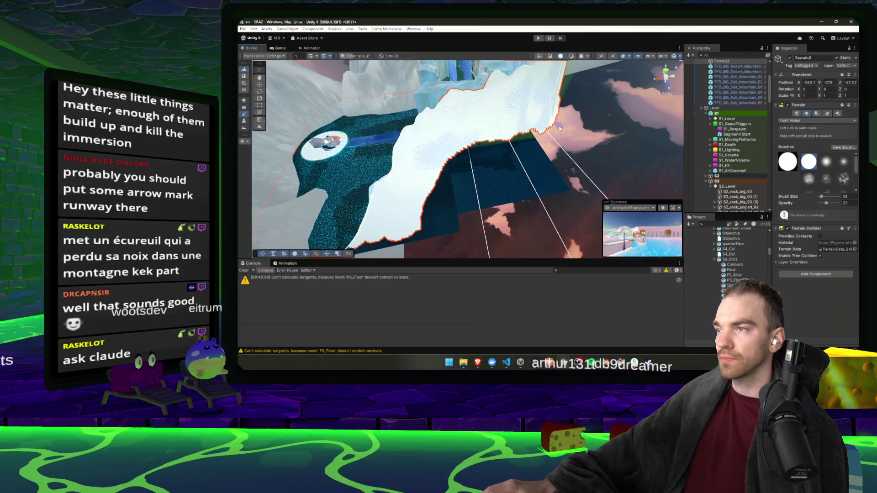
left_click_drag(567, 160, 476, 177)
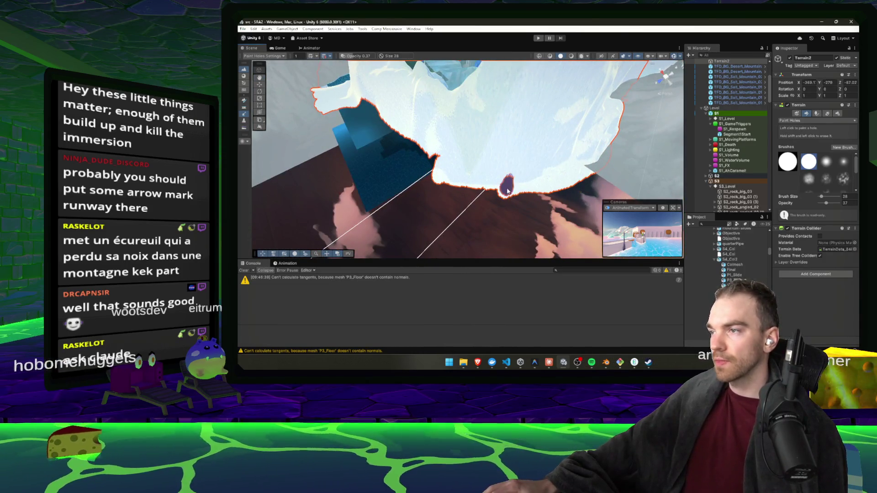
left_click_drag(525, 195, 524, 181)
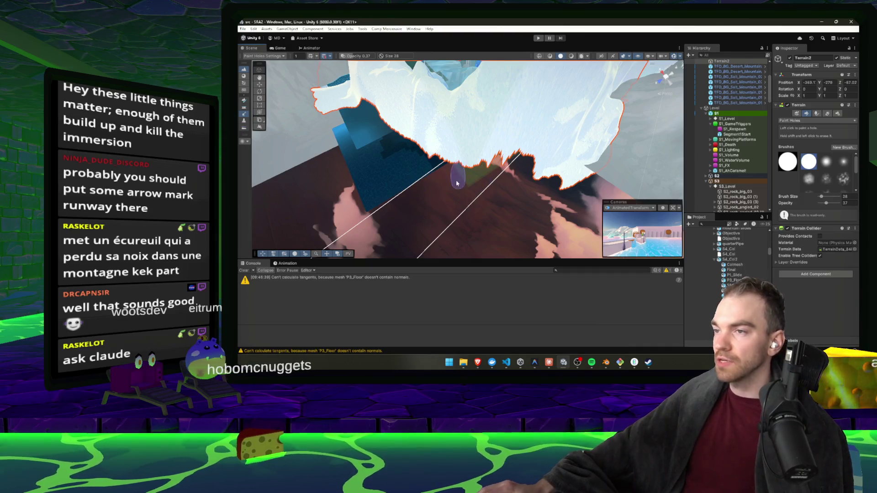
mouse_move(471, 173)
left_mouse_down()
mouse_move(530, 158)
mouse_move(598, 171)
mouse_move(560, 190)
mouse_move(540, 173)
mouse_move(639, 192)
left_mouse_up()
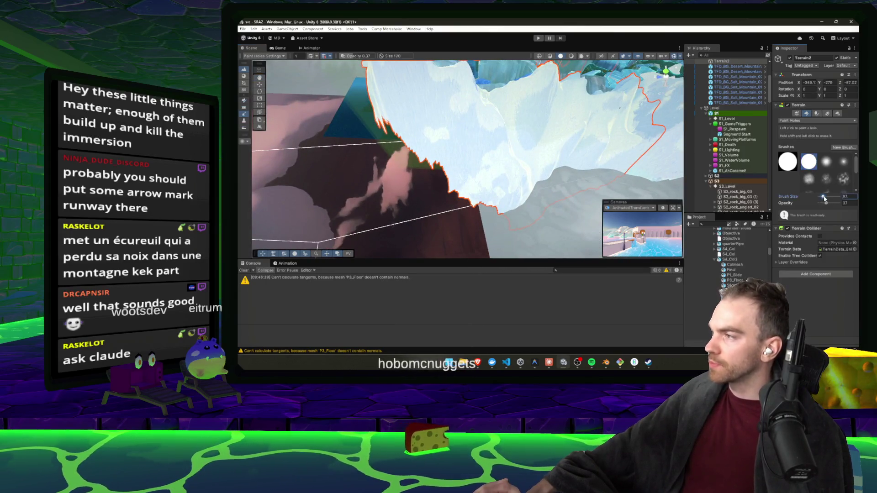
Step: Enlarge the hole brush to size 146 and orbit to review the trimmed edge
left_click_drag(825, 198, 827, 197)
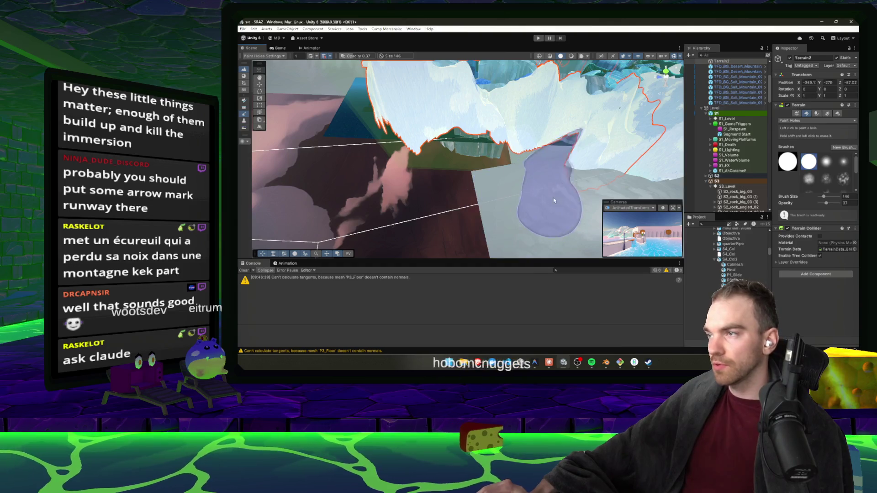
mouse_move(594, 197)
left_mouse_down()
mouse_move(556, 187)
mouse_move(480, 210)
left_mouse_up()
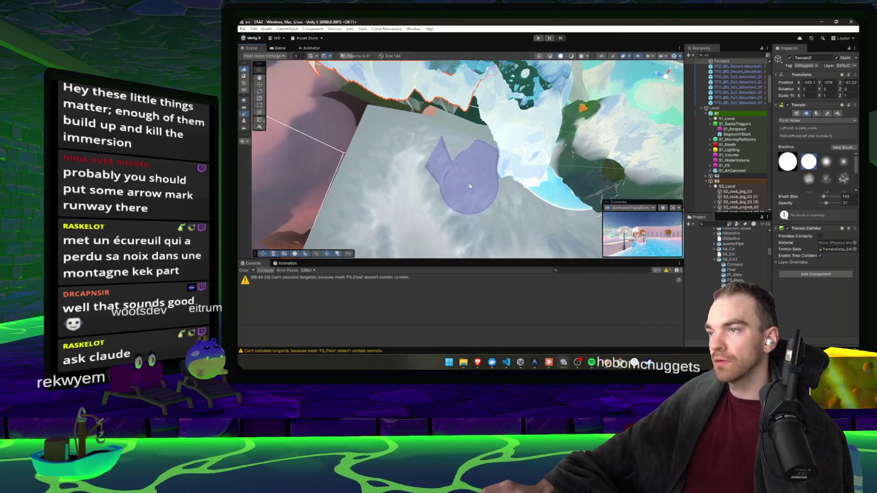
mouse_move(434, 178)
left_mouse_down()
mouse_move(396, 132)
mouse_move(536, 121)
left_mouse_up()
key("alt+Tab")
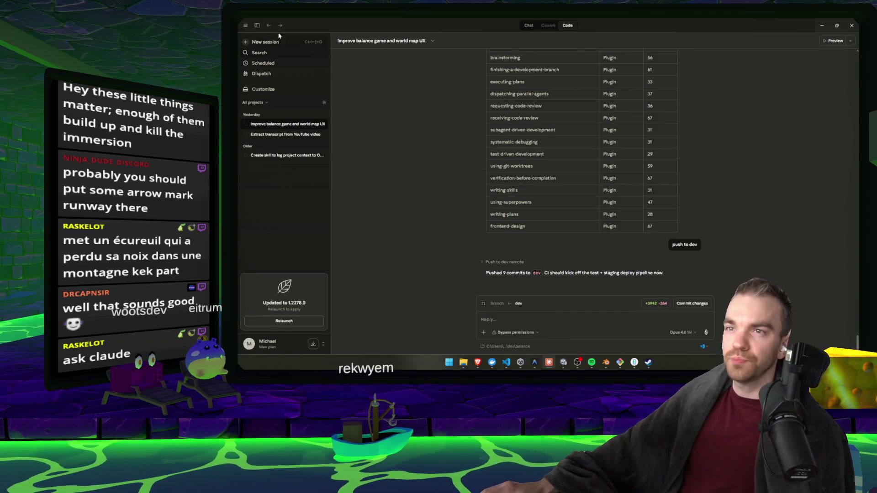
Step: In a new Claude chat, ask whether Unity terrain holes improve performance
left_click(529, 26)
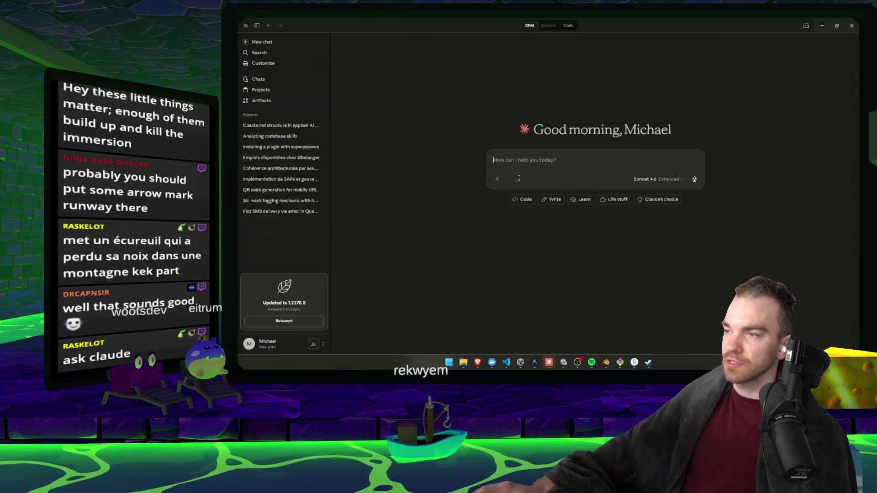
type("(")
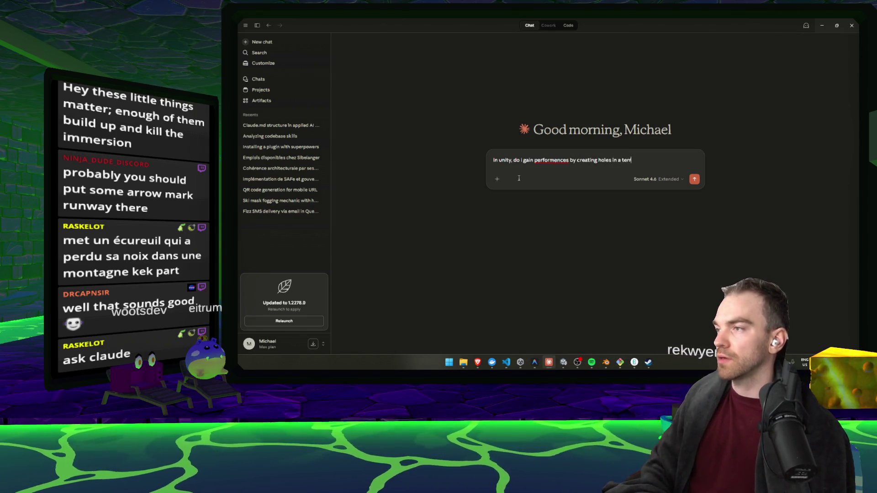
type("ain component")
key("Return")
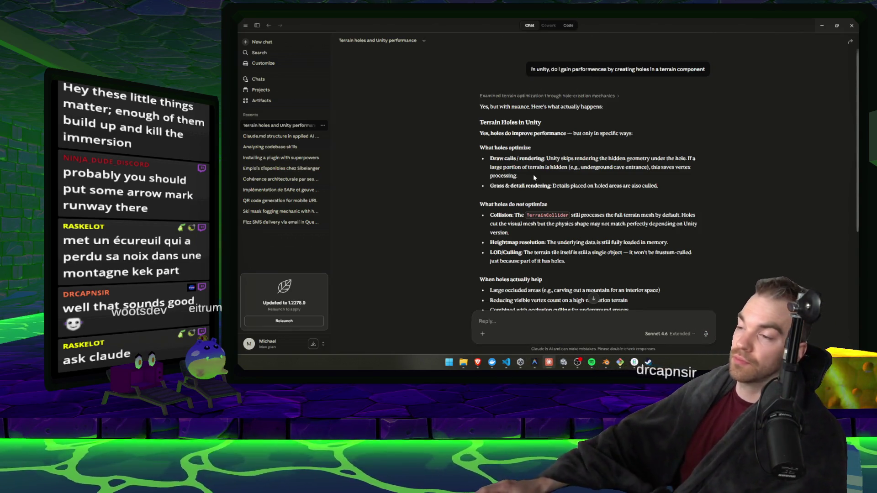
Step: Read the answer's Heightmap resolution and LOD/Culling points
scroll(501, 207, "down", 1)
triple_click(459, 210)
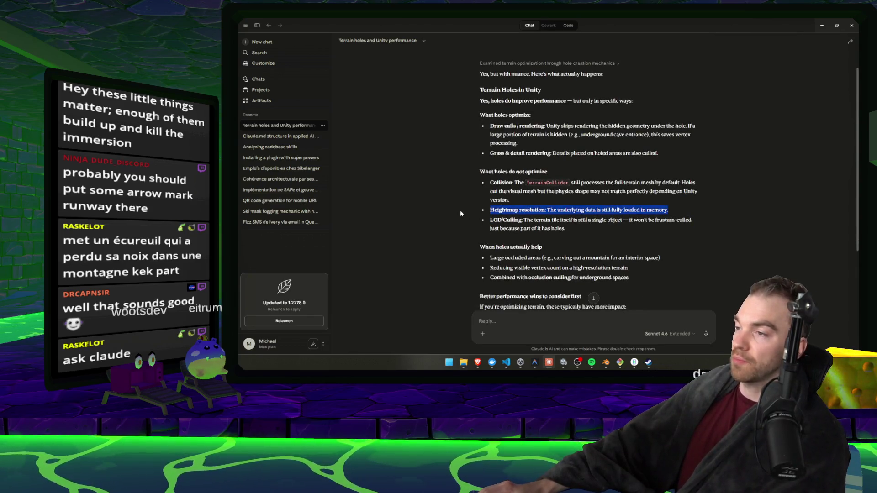
left_click(515, 204)
left_click(539, 216)
triple_click(486, 224)
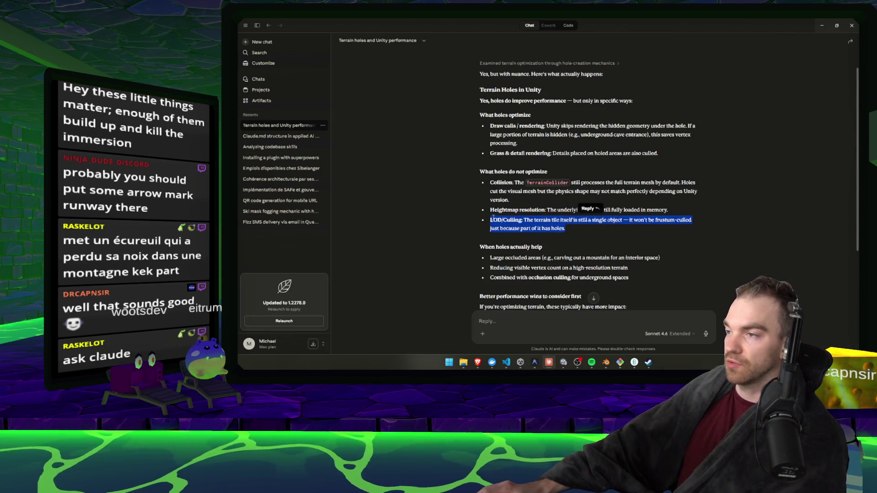
left_click(566, 232)
Step: Read the occluded-areas and visible-vertex-count points, then minimize Claude
scroll(506, 182, "down", 2)
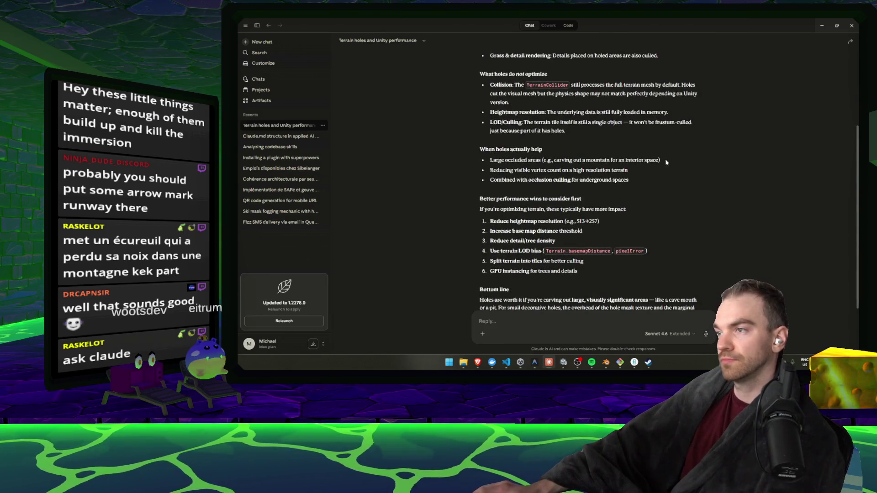
left_click_drag(666, 162, 507, 168)
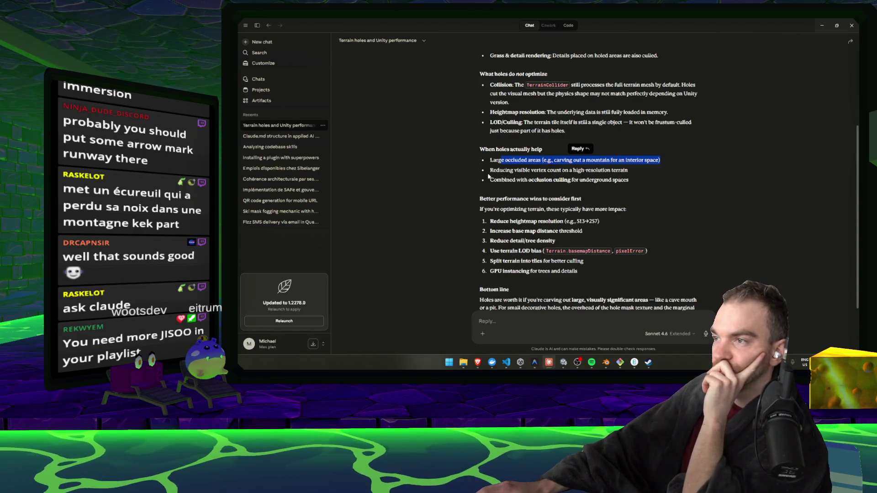
left_click_drag(629, 172, 483, 174)
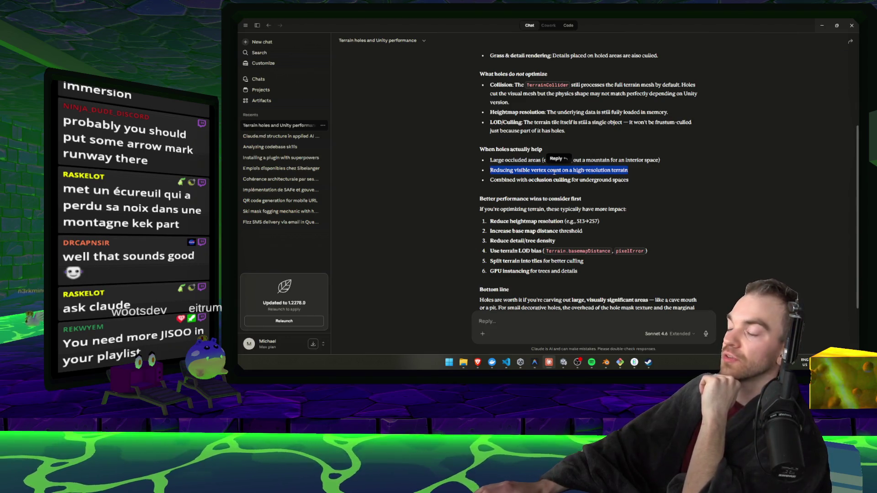
left_click_drag(630, 172, 468, 173)
left_click_drag(629, 172, 481, 174)
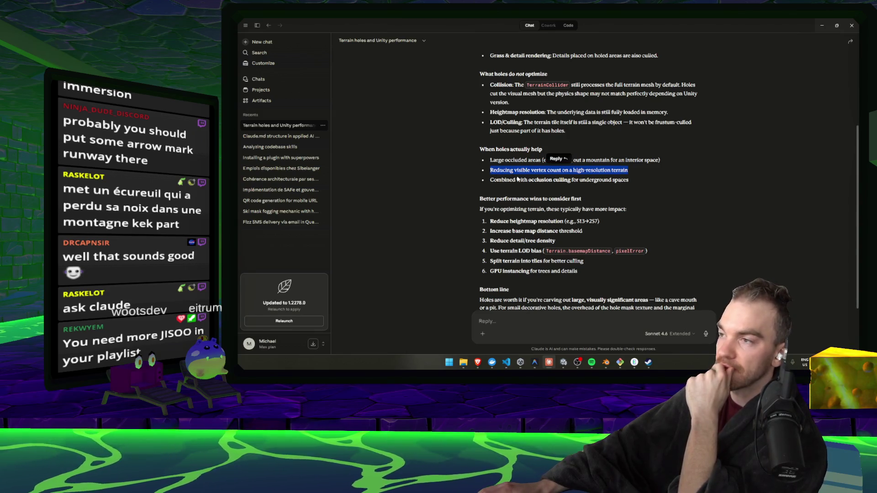
left_click(826, 28)
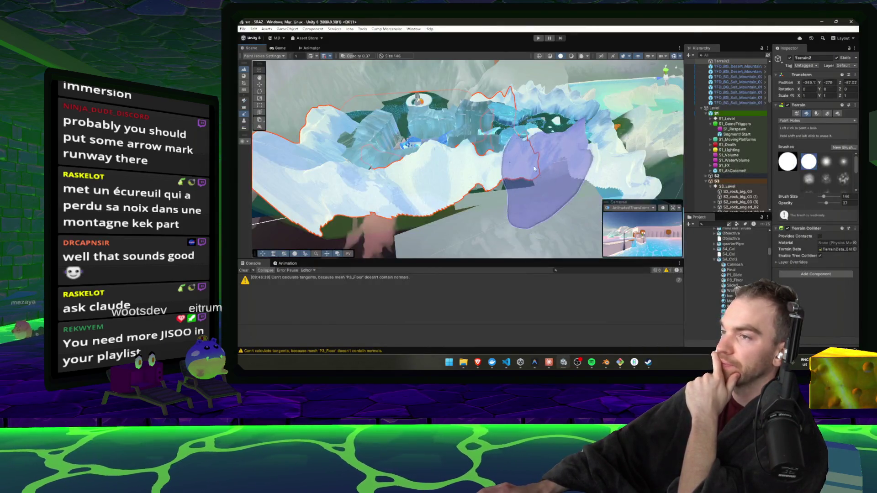
Step: Orbit in closer to inspect the carved snowy terrain around the level
left_click_drag(544, 207, 527, 180)
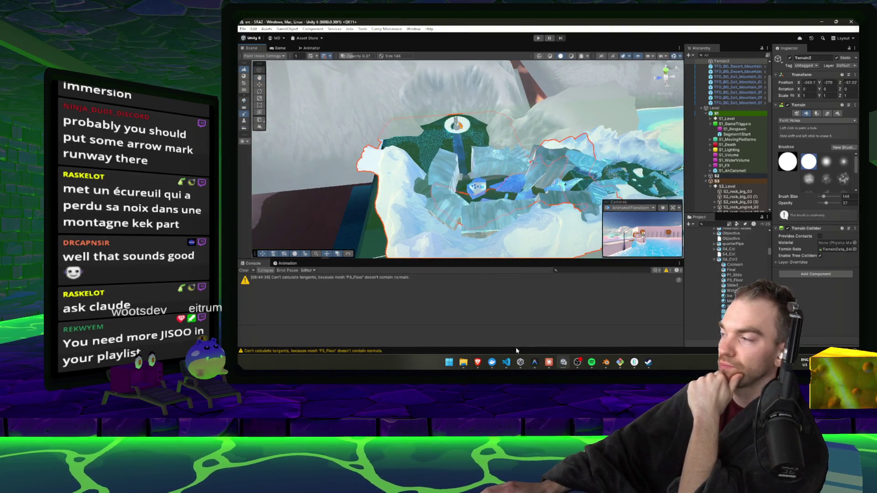
left_click_drag(457, 174, 472, 165)
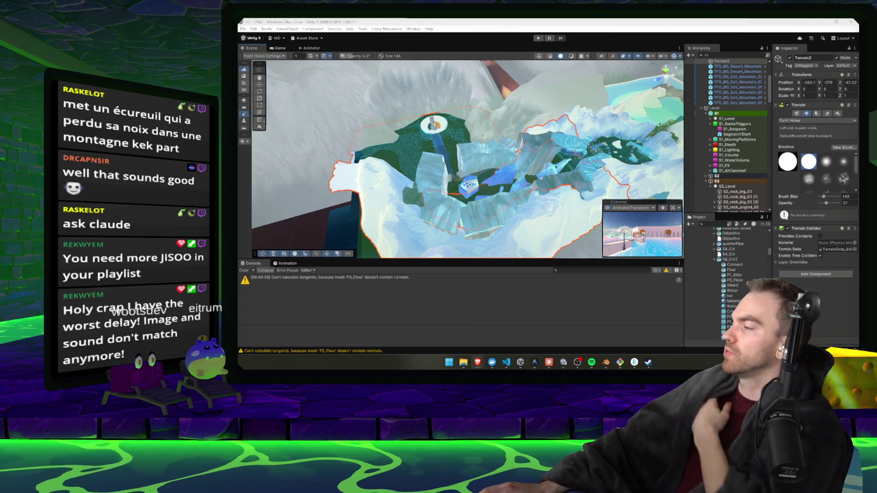
left_click(592, 362)
Step: Search Spotify for JISOO, open her artist page, and play 'earthquake'
left_click(457, 65)
type("JISOO")
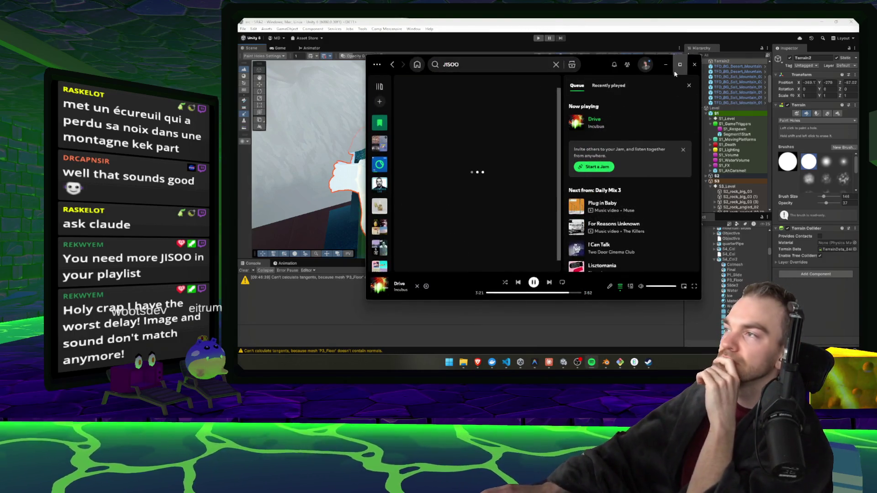
left_click(680, 64)
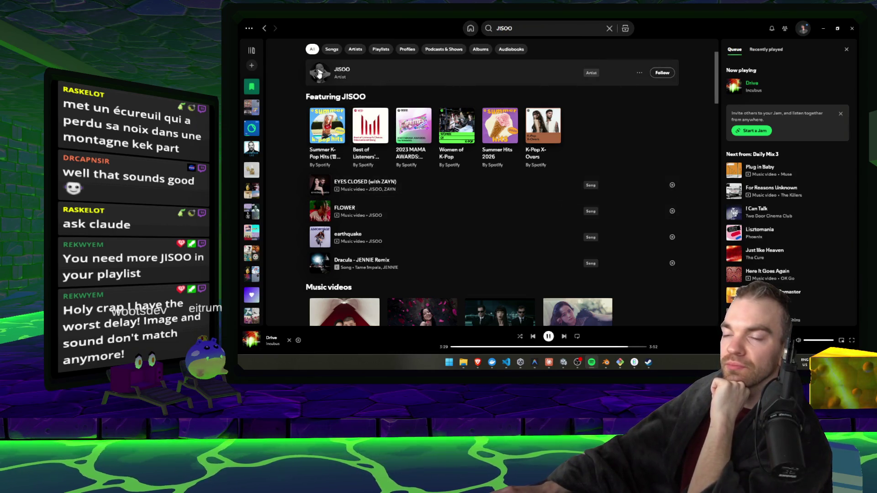
scroll(306, 104, "down", 3)
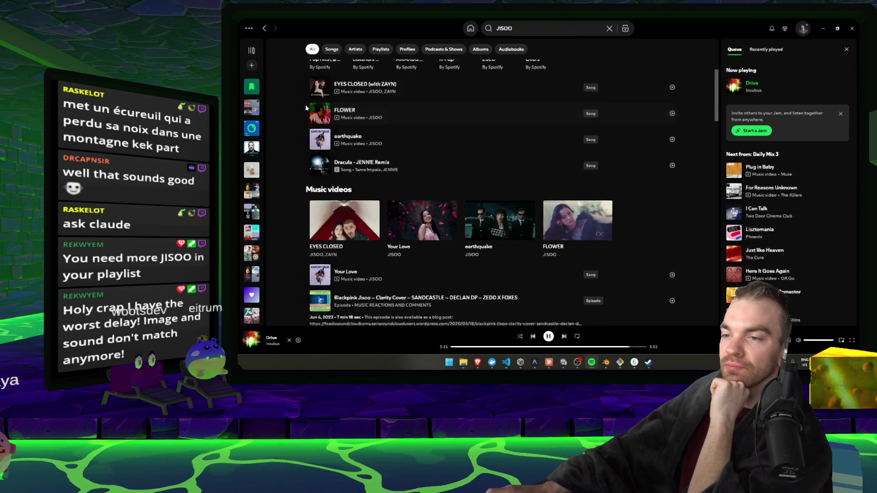
scroll(305, 105, "up", 3)
left_click(320, 72)
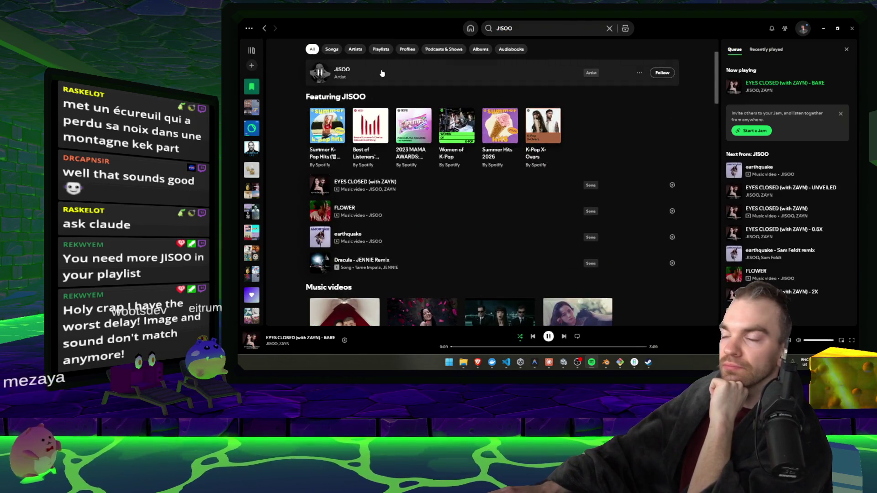
left_click(381, 72)
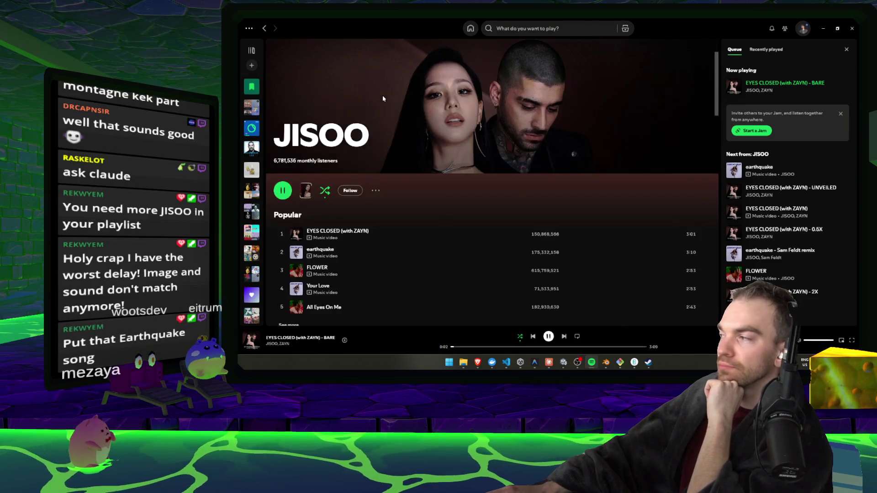
double_click(383, 252)
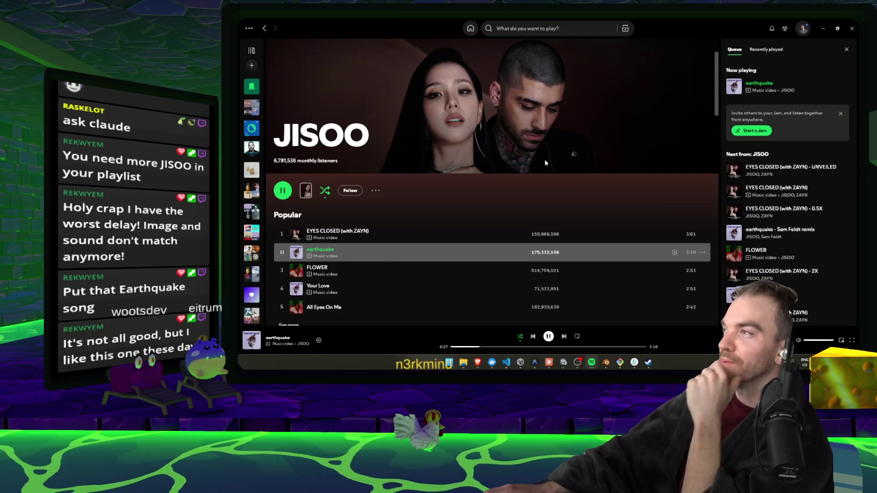
Step: Back in Unity, paint holes into Terrain2's snowy overhang above the water slide
key("alt+Tab")
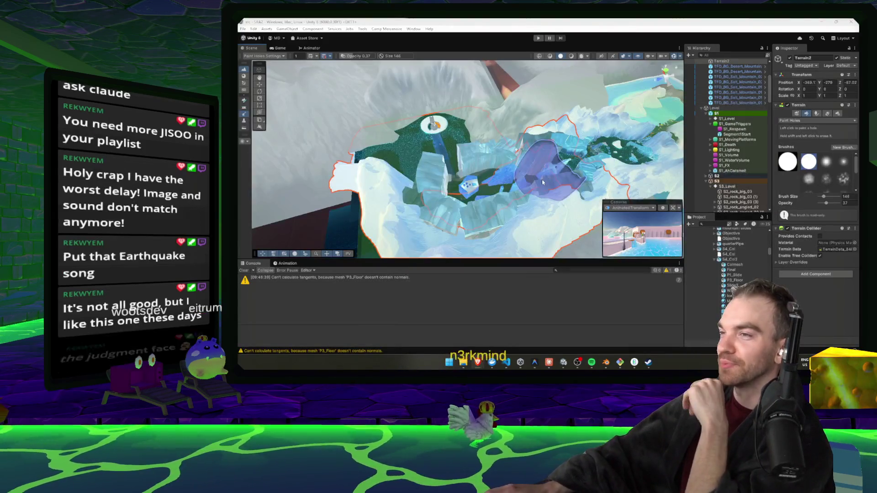
scroll(503, 210, "down", 3)
scroll(503, 210, "up", 3)
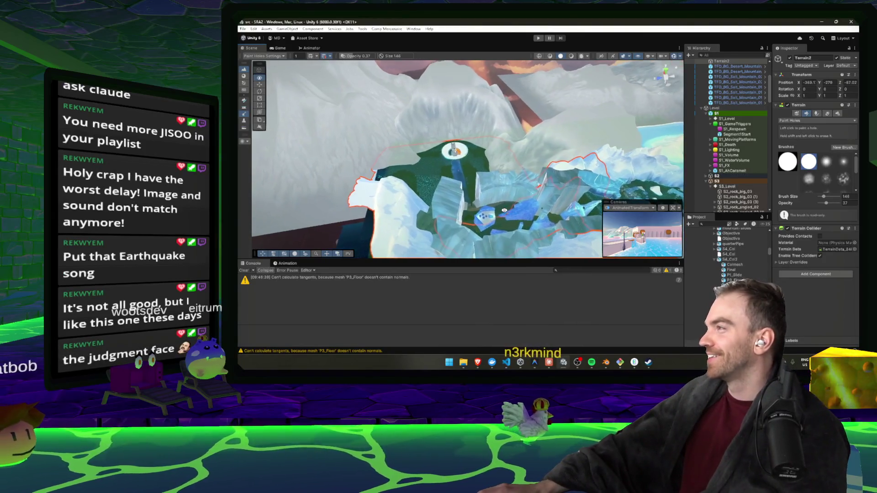
key("alt+Tab")
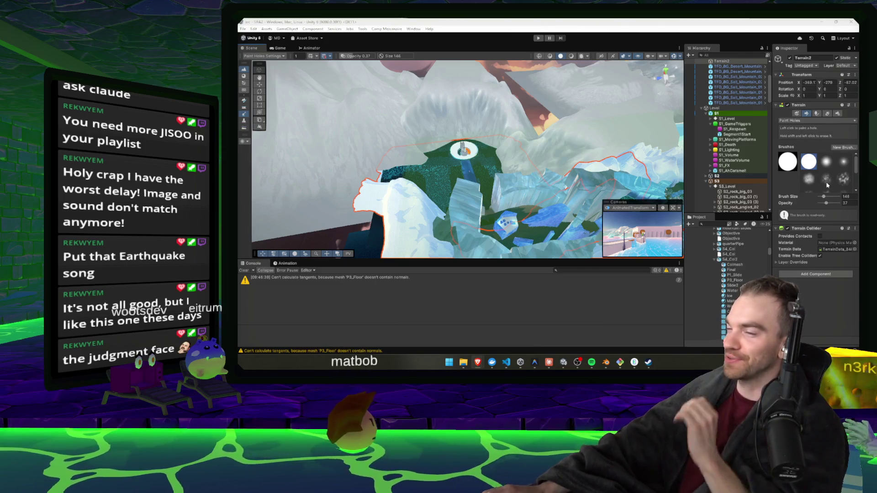
mouse_move(494, 163)
left_mouse_down()
mouse_move(460, 176)
mouse_move(490, 188)
mouse_move(475, 207)
left_mouse_up()
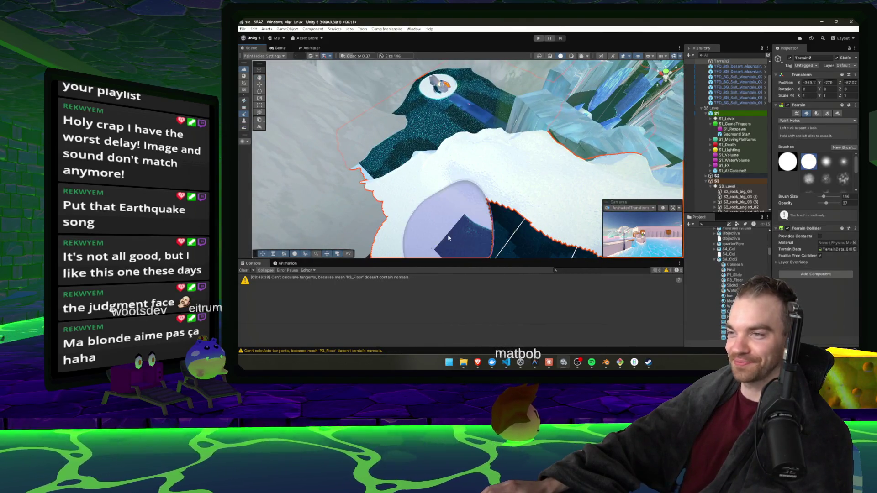
scroll(440, 226, "up", 2)
left_click_drag(411, 248, 488, 253)
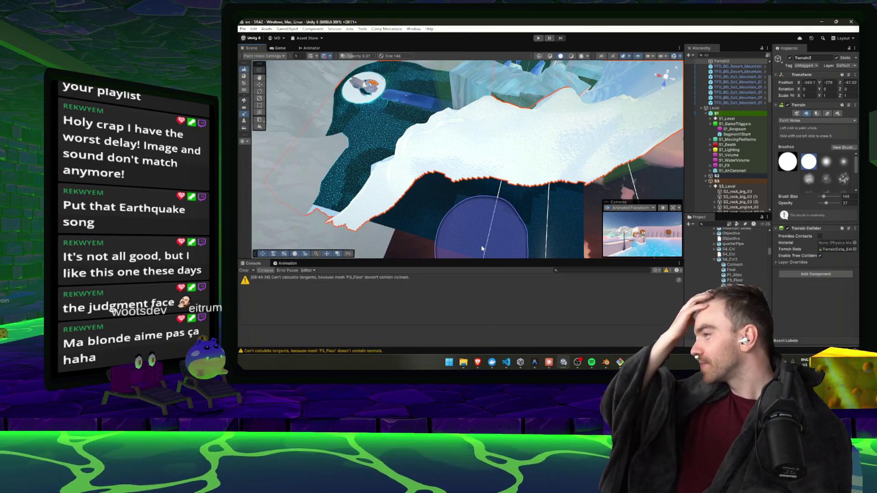
mouse_move(508, 181)
left_mouse_down()
mouse_move(459, 231)
mouse_move(450, 223)
mouse_move(564, 204)
mouse_move(614, 117)
mouse_move(472, 192)
mouse_move(428, 200)
mouse_move(499, 123)
mouse_move(444, 108)
left_mouse_up()
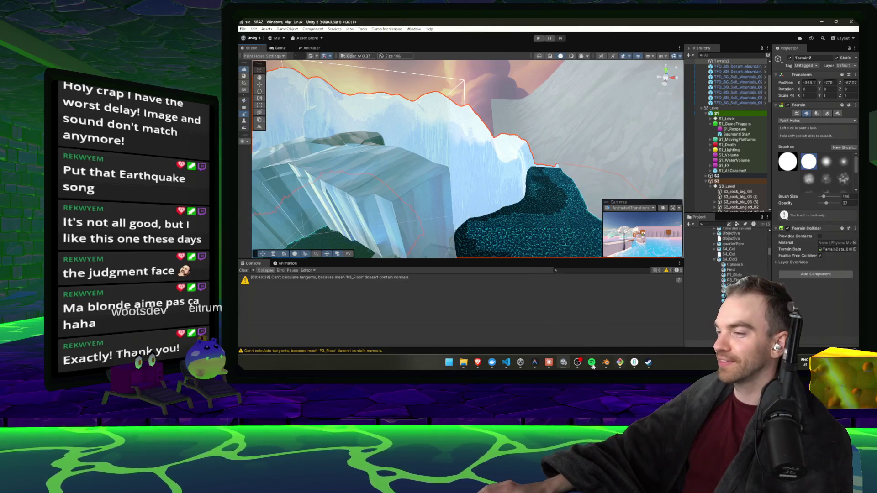
Step: Bring Spotify forward and scroll through the Your Library sidebar
left_click(592, 364)
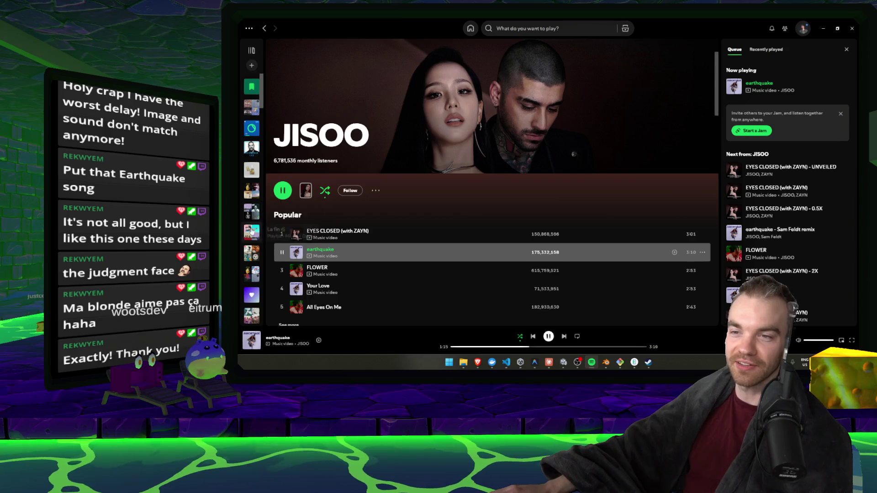
scroll(257, 257, "down", 3)
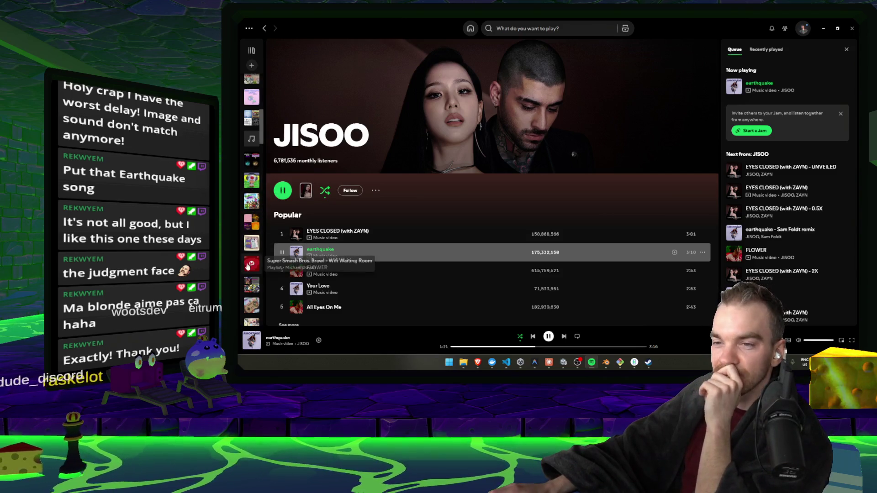
scroll(251, 261, "down", 1)
scroll(254, 256, "down", 3)
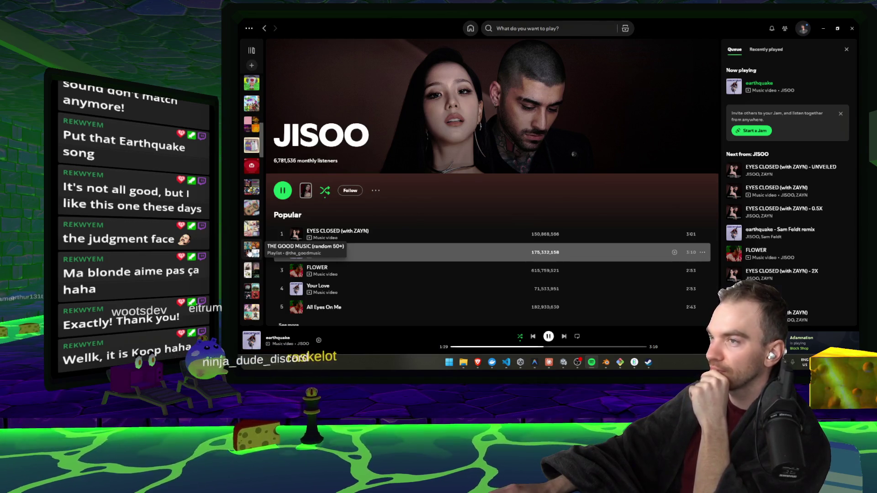
scroll(250, 261, "down", 3)
scroll(251, 270, "down", 3)
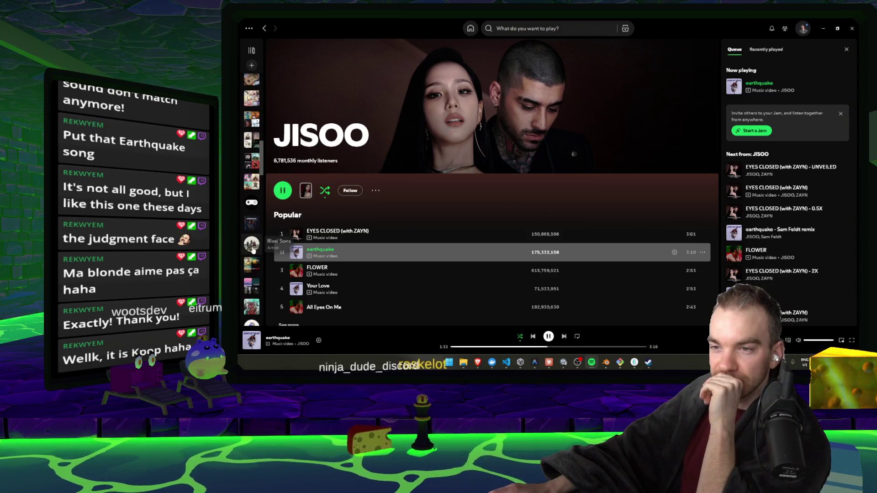
scroll(251, 262, "down", 3)
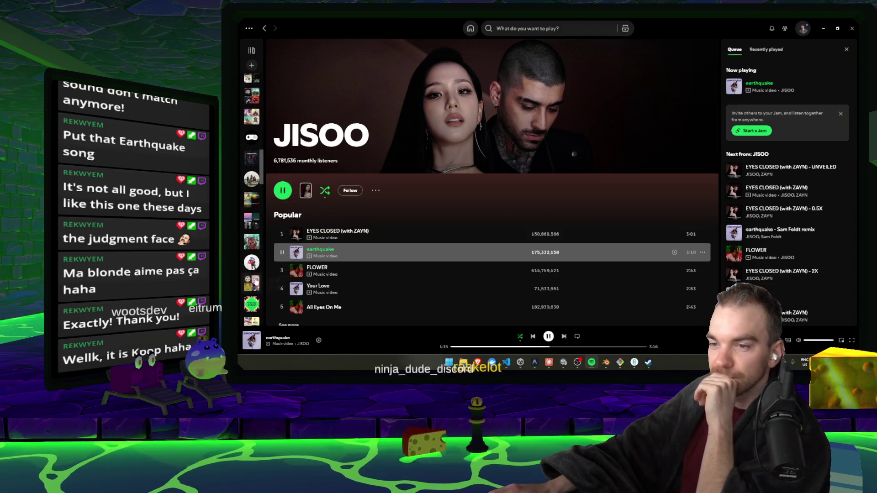
scroll(253, 254, "down", 3)
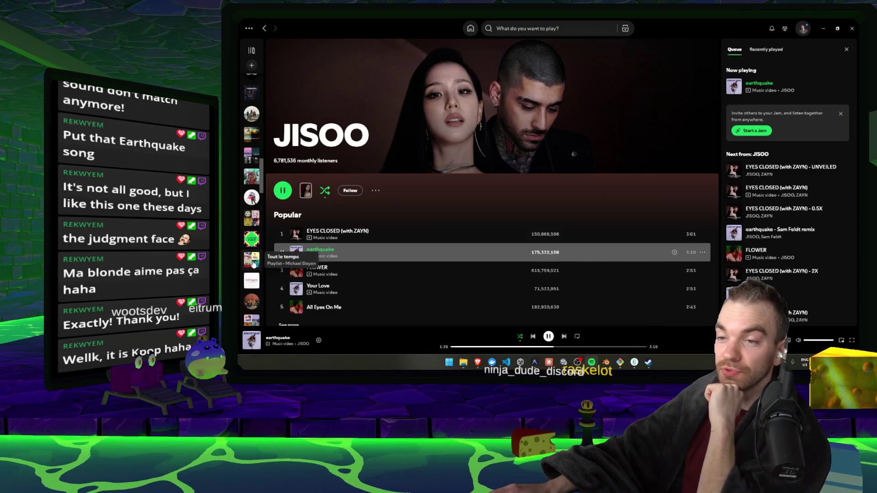
scroll(254, 263, "down", 2)
scroll(252, 234, "down", 1)
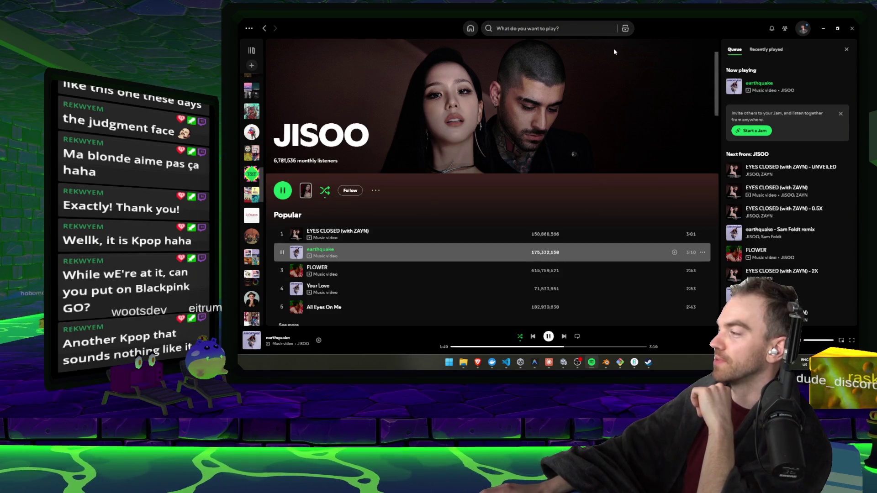
left_click(519, 29)
Step: Search Spotify for 'BLACKPON GO' and open the BLACKPINK artist page
type("BLACKPON")
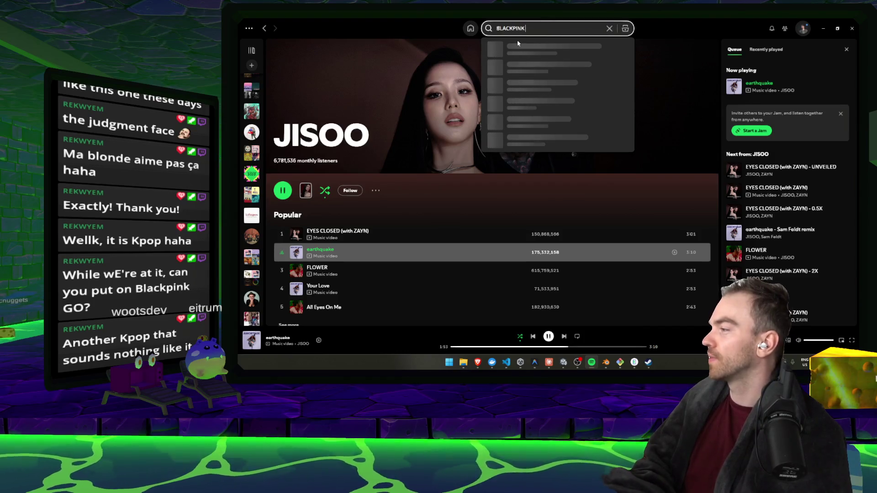
type(" GO")
key("Return")
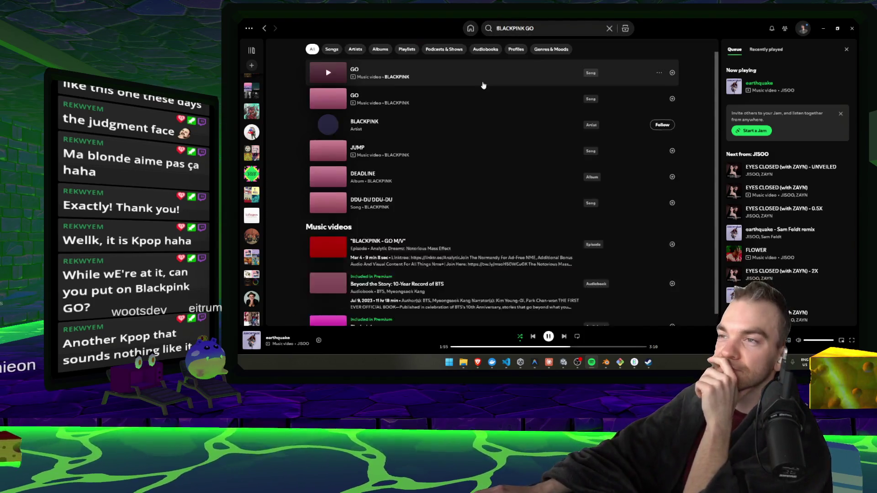
scroll(252, 225, "down", 5)
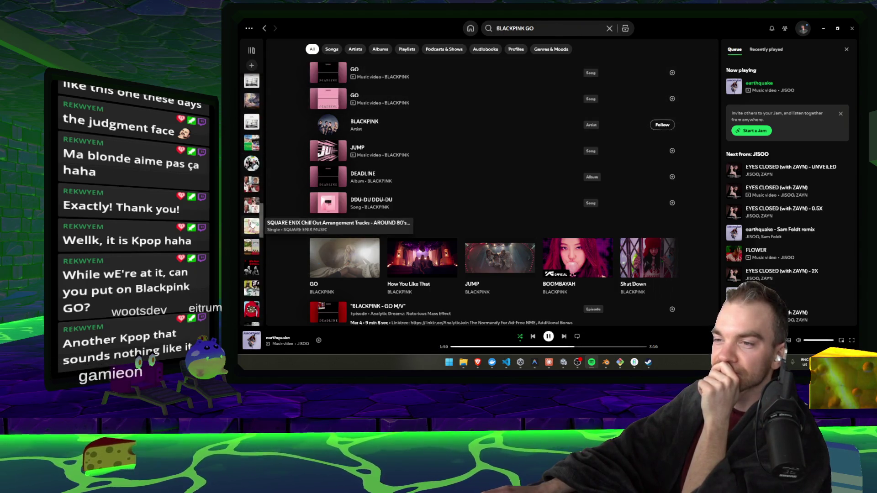
scroll(500, 233, "down", 3)
scroll(500, 233, "up", 3)
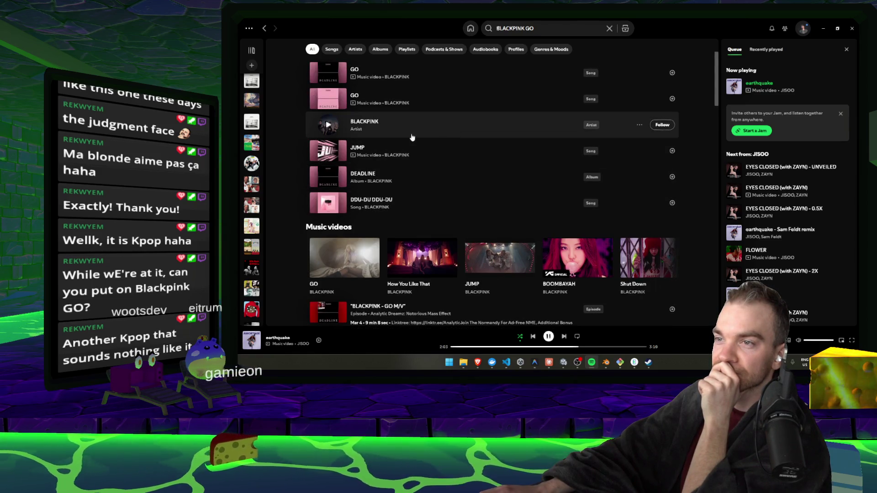
left_click(438, 131)
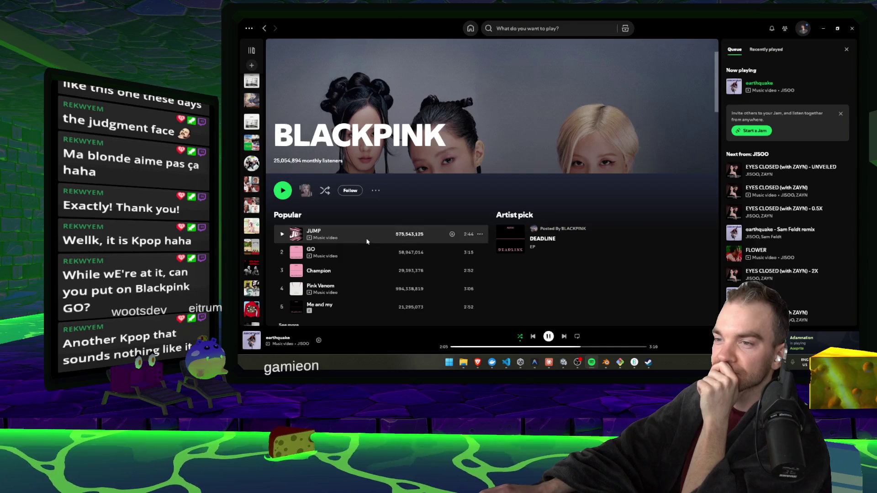
Step: Play BLACKPINK's song GO from Popular, skipping ahead to about 0:30
double_click(363, 251)
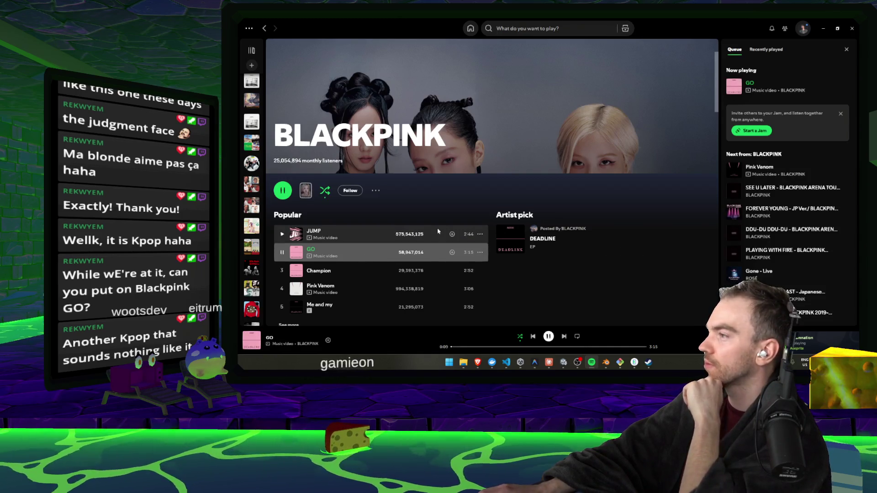
scroll(251, 213, "down", 2)
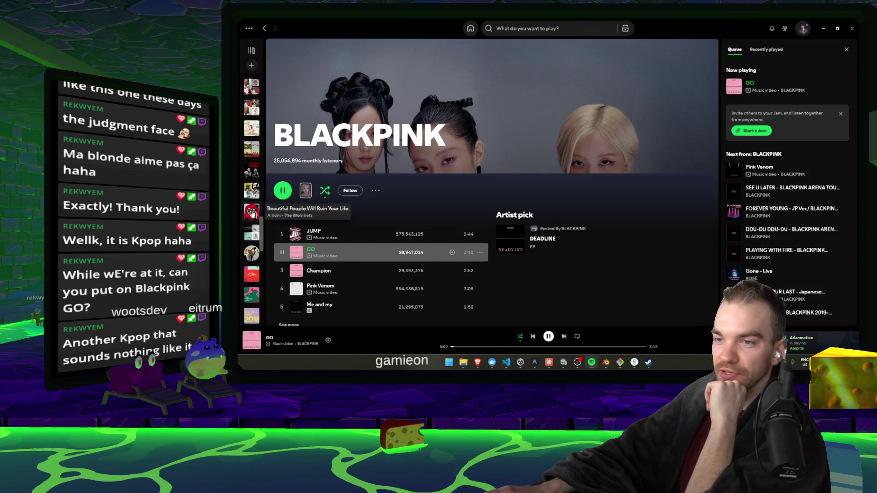
scroll(251, 220, "down", 2)
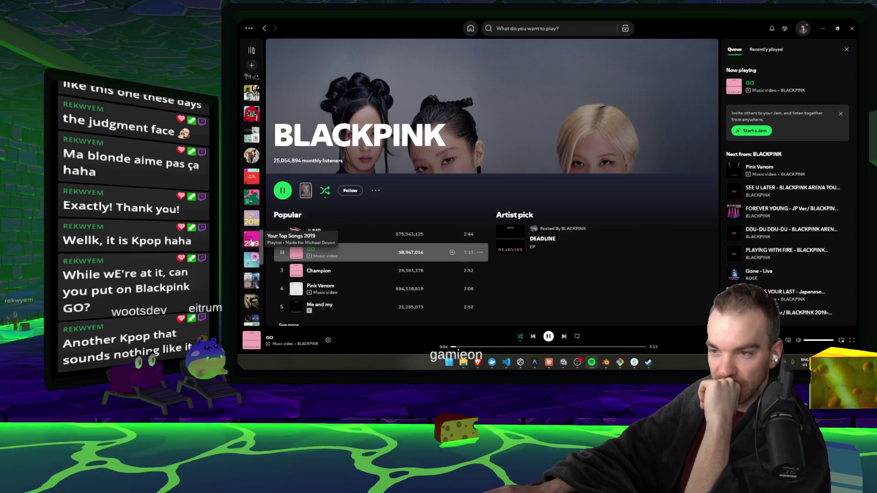
left_click(482, 348)
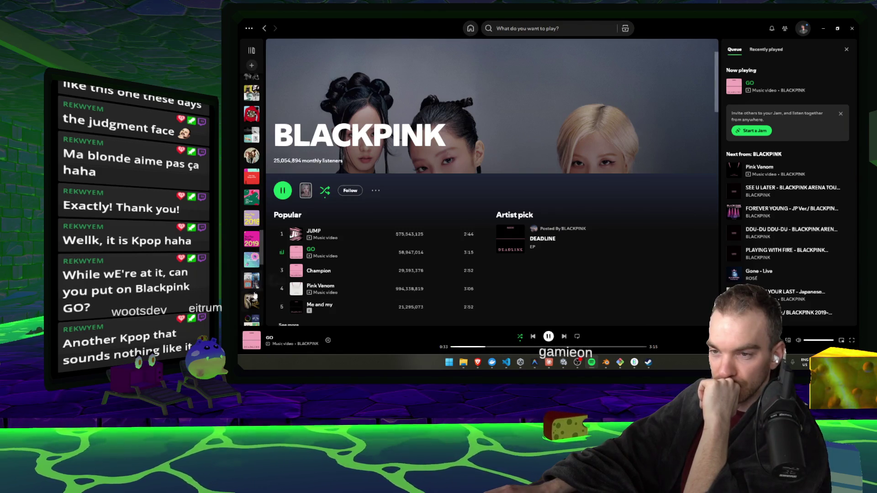
scroll(250, 239, "down", 2)
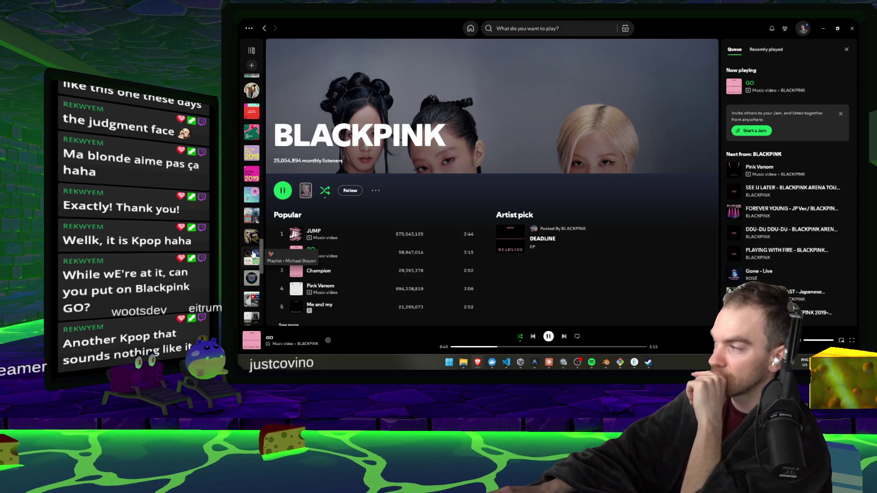
scroll(253, 254, "down", 3)
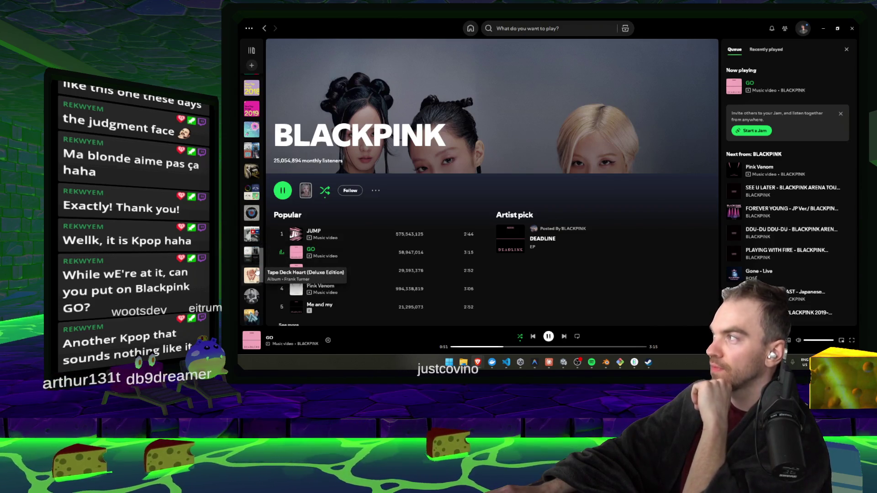
scroll(253, 221, "down", 4)
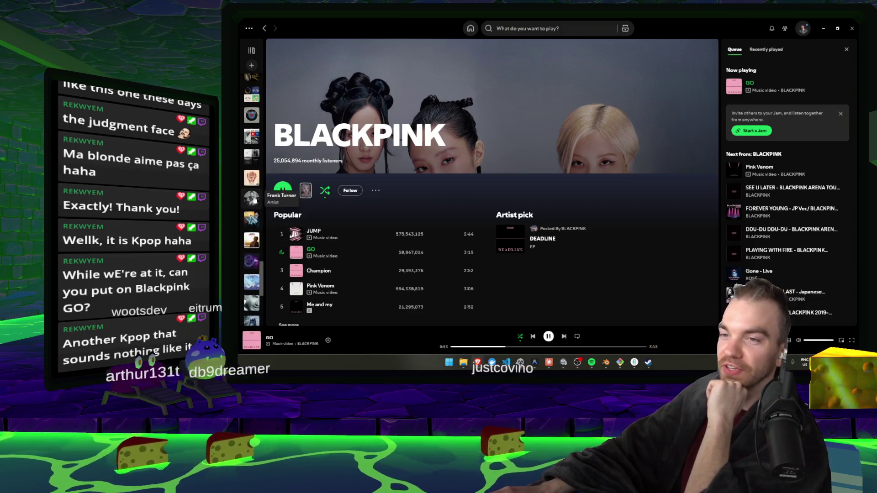
scroll(254, 274, "down", 3)
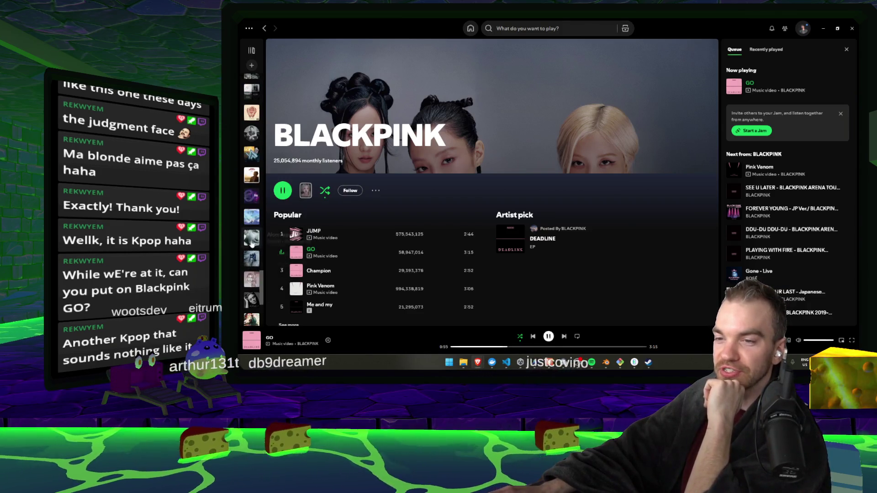
Step: Open the Fall Away EP from the library and play the track Fall Away
left_click(252, 217)
double_click(357, 205)
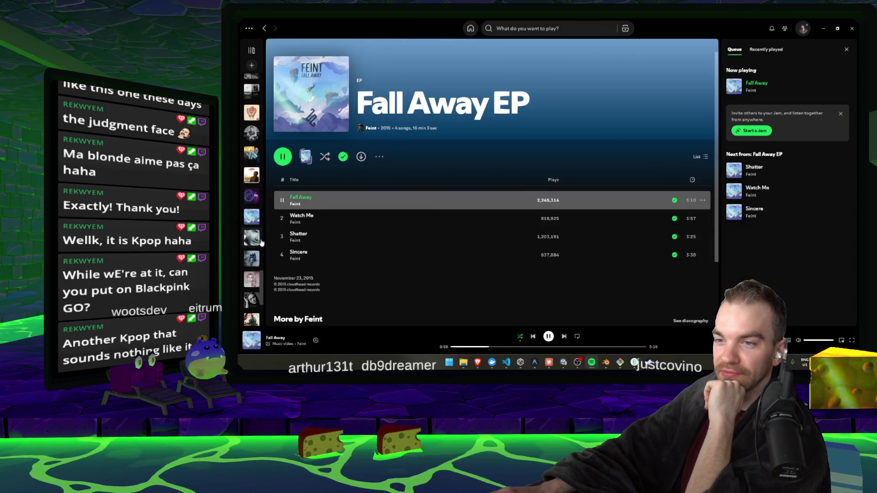
scroll(252, 269, "down", 3)
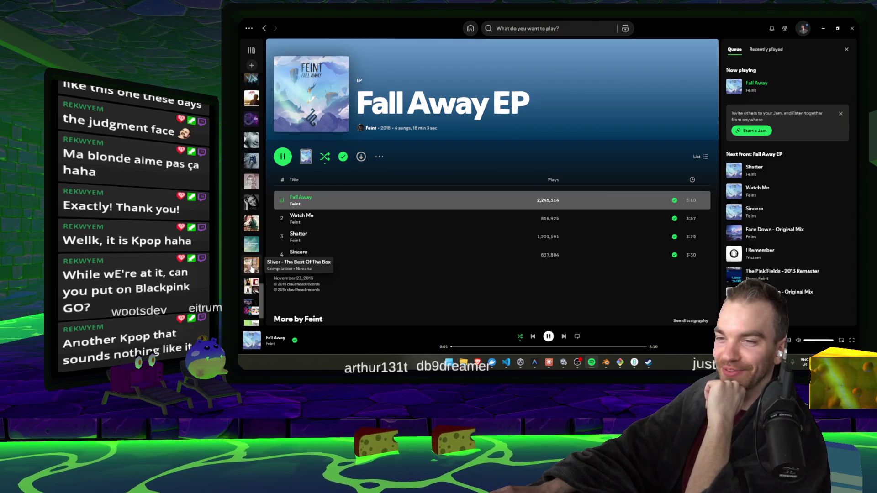
scroll(252, 288, "down", 2)
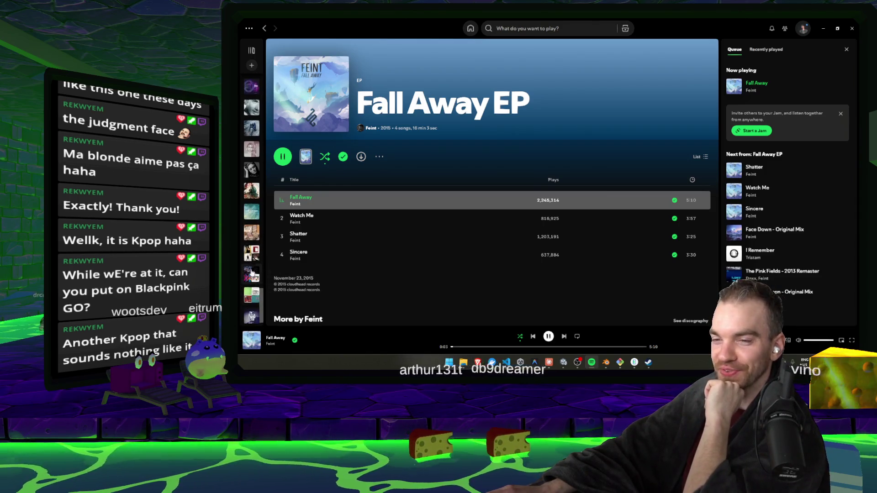
Step: Play Treble Charger's American Psycho from a public playlist, then bring the browser forward
left_click(251, 274)
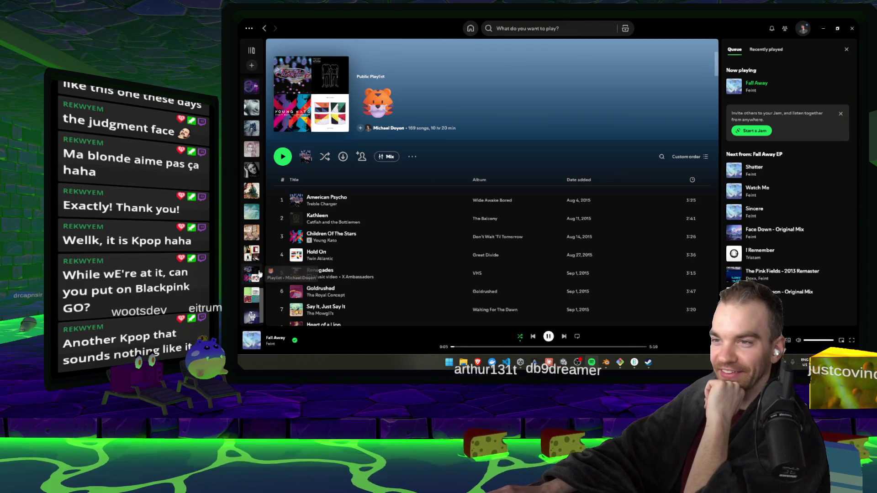
scroll(365, 215, "down", 5)
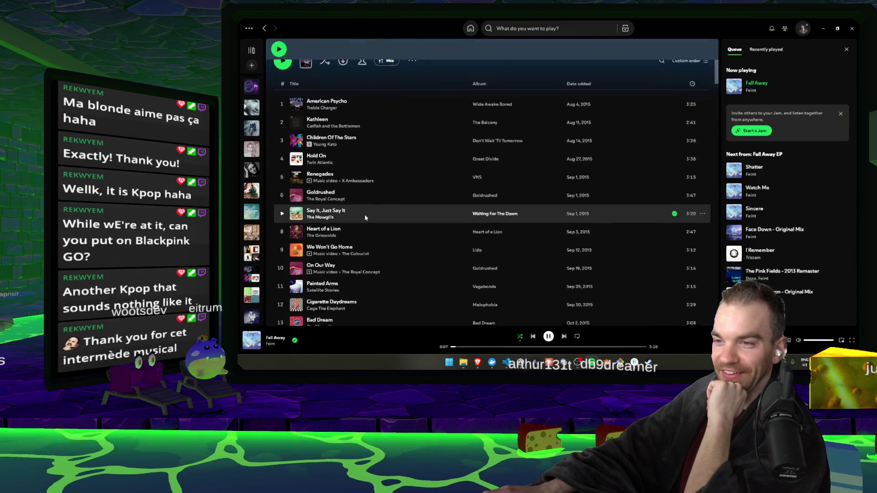
scroll(364, 254, "up", 5)
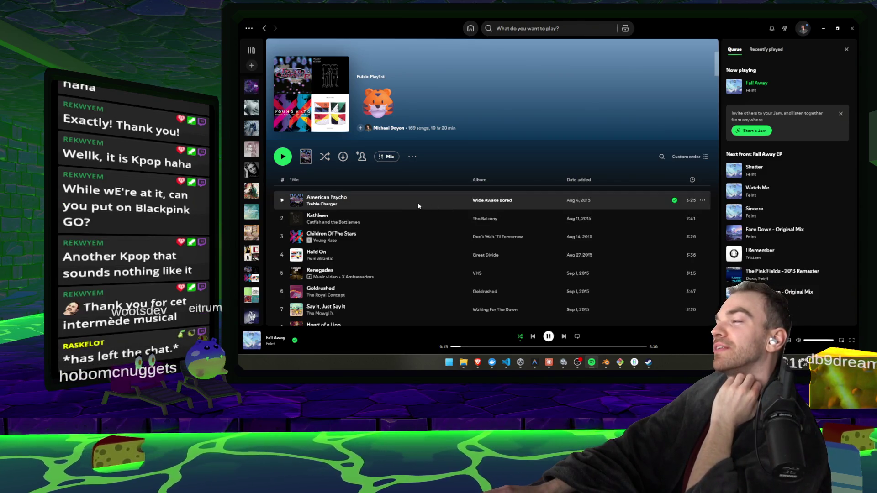
scroll(417, 201, "down", 3)
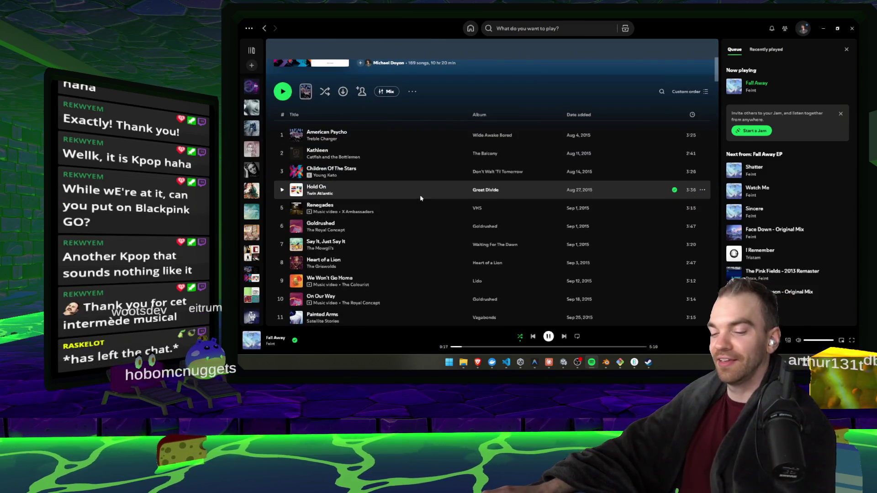
scroll(420, 199, "down", 3)
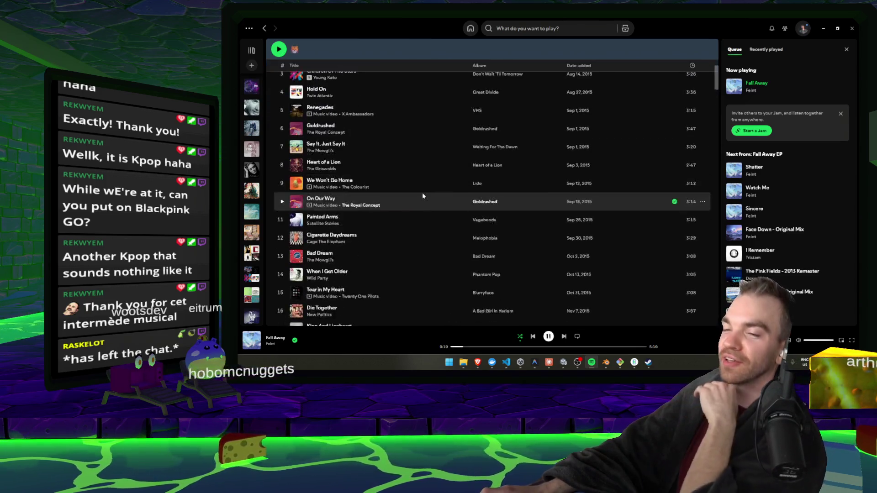
scroll(422, 193, "up", 5)
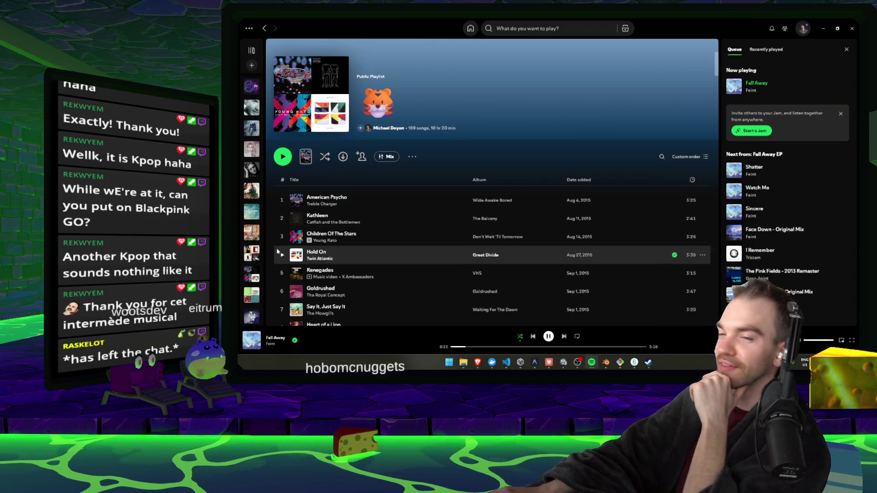
scroll(361, 253, "down", 8)
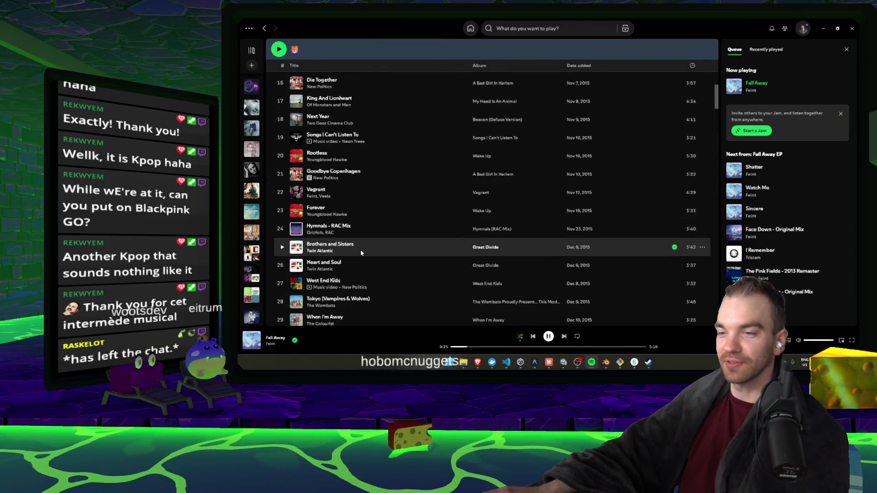
scroll(361, 249, "down", 3)
scroll(368, 253, "up", 8)
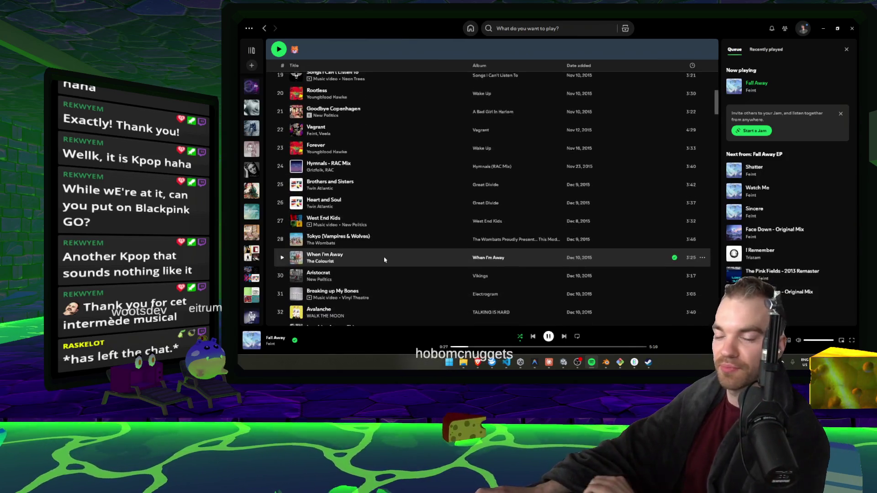
scroll(399, 228, "up", 6)
scroll(392, 247, "down", 18)
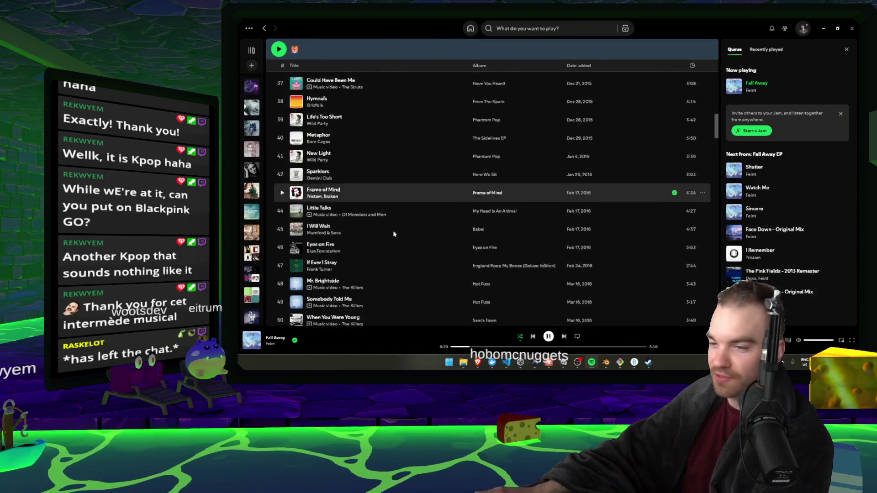
scroll(395, 283, "down", 15)
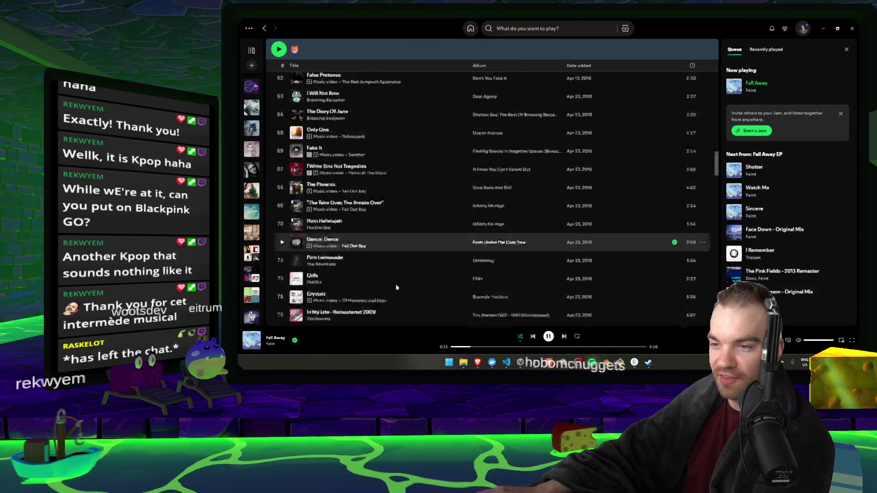
scroll(387, 286, "up", 20)
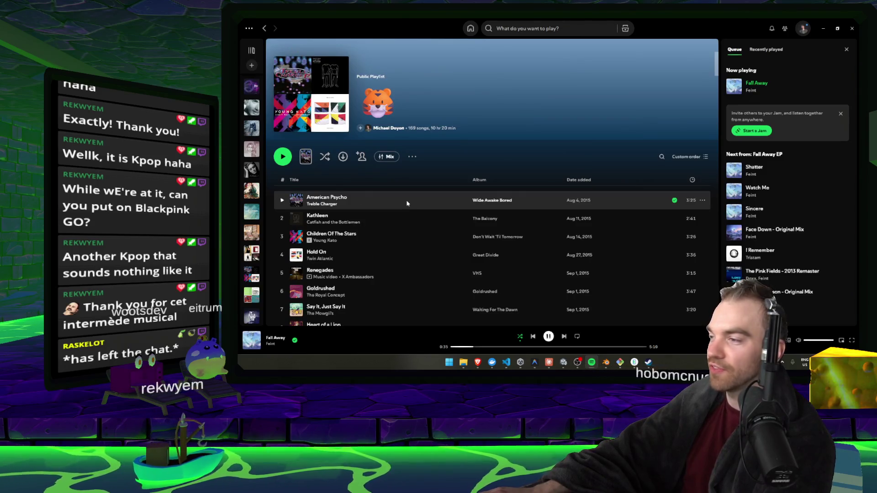
double_click(408, 204)
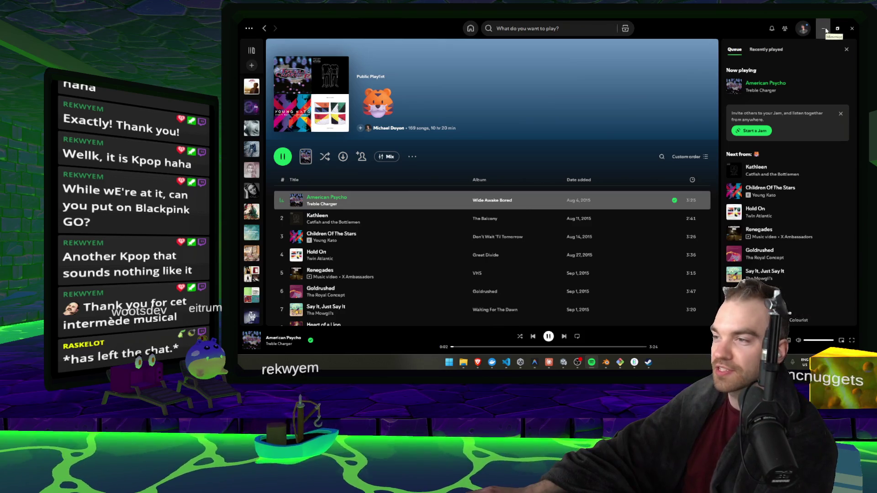
right_click(360, 203)
mouse_move(389, 199)
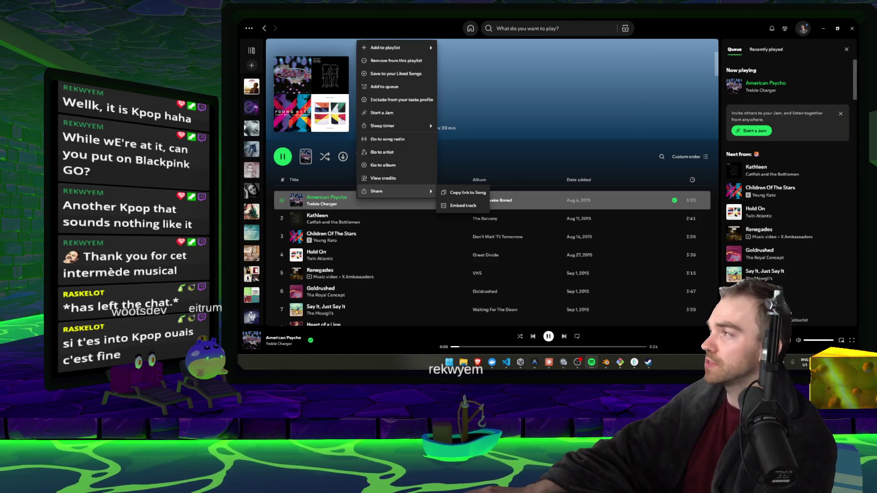
key("super+2")
type("ter")
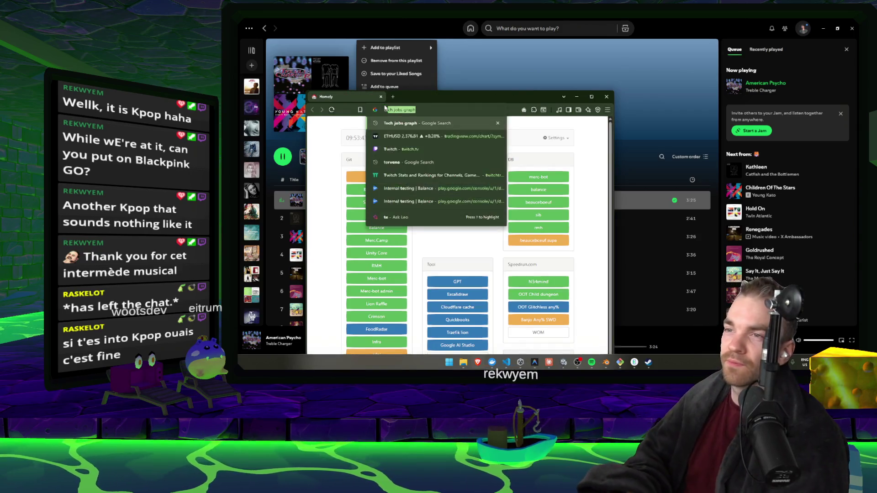
Step: Google 'trebble charger american psycho', then close Brave and minimize Spotify to reach Unity
key("BackSpace")
type("re")
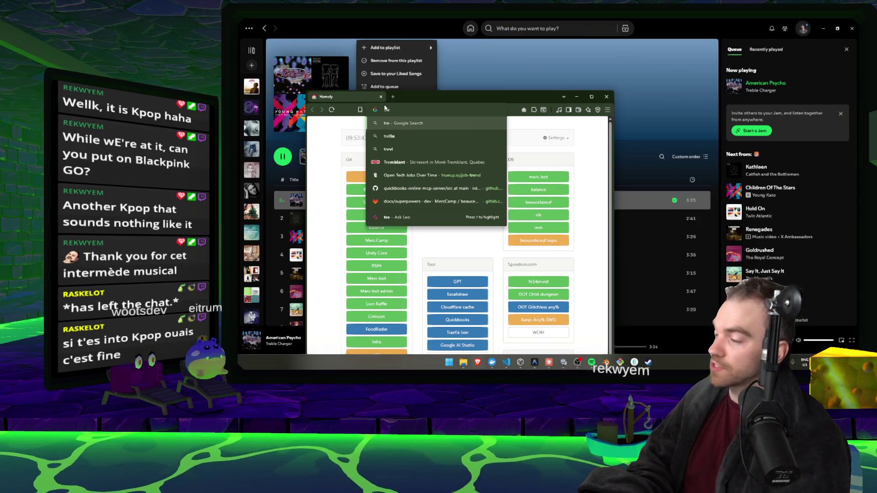
type("bble charger ame")
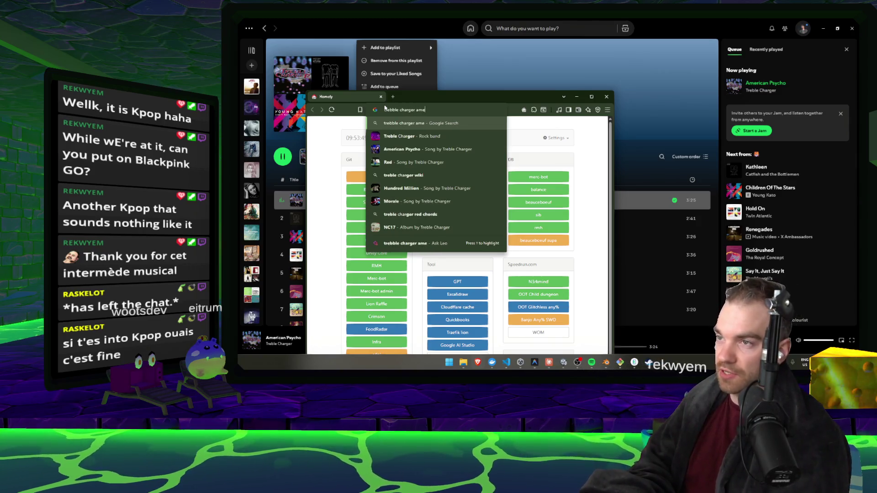
type("r")
left_click(384, 136)
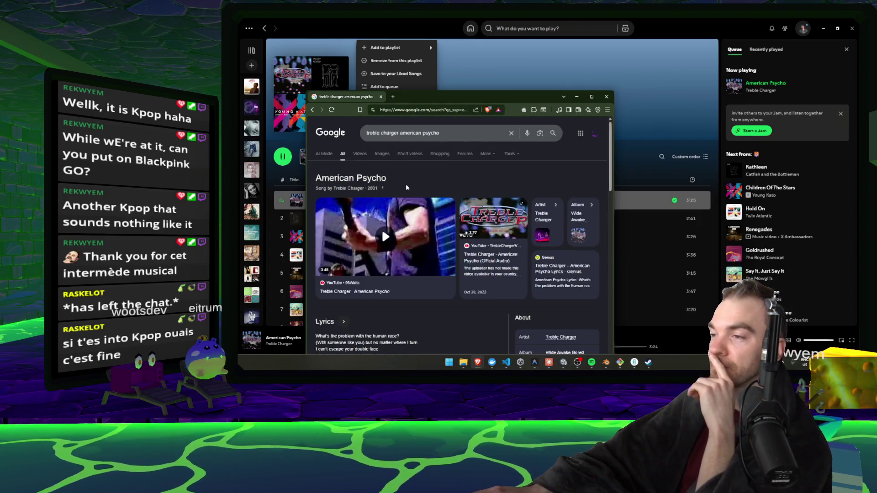
left_click(381, 96)
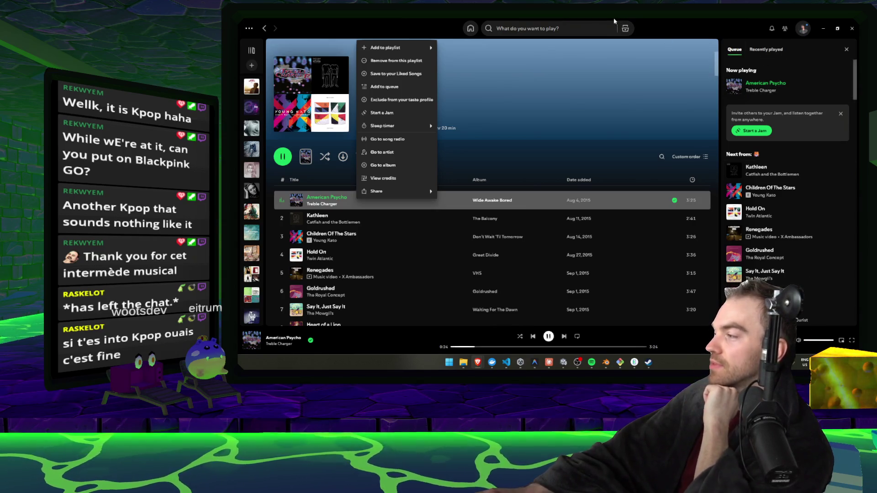
left_click(824, 29)
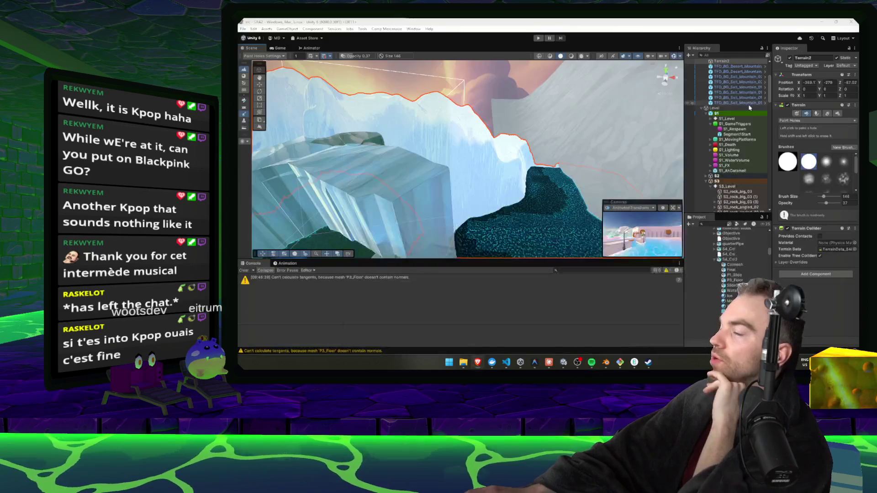
Step: Orbit toward the ice rocks, select geo_rock_big_01 (1), and switch to the Scale tool
mouse_move(566, 215)
left_mouse_down()
mouse_move(351, 189)
mouse_move(634, 209)
mouse_move(419, 140)
mouse_move(365, 137)
mouse_move(649, 161)
mouse_move(480, 141)
mouse_move(488, 120)
mouse_move(546, 147)
mouse_move(592, 142)
left_mouse_up()
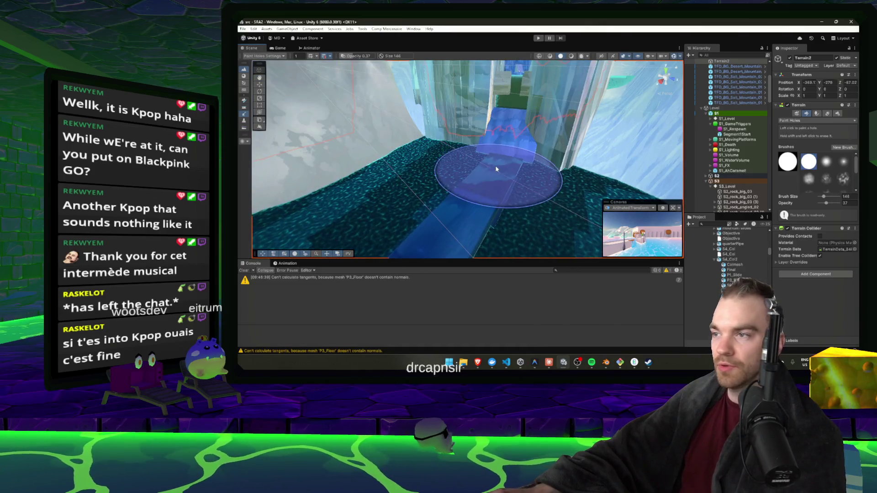
left_click(497, 165)
mouse_move(497, 165)
left_mouse_down()
mouse_move(479, 200)
mouse_move(452, 164)
mouse_move(511, 169)
mouse_move(484, 164)
mouse_move(476, 186)
mouse_move(413, 186)
mouse_move(457, 127)
mouse_move(419, 130)
mouse_move(485, 140)
mouse_move(536, 132)
left_mouse_up()
key("r")
Step: Select the JumpState (1) trigger on the slide and start Play mode
left_click(419, 157)
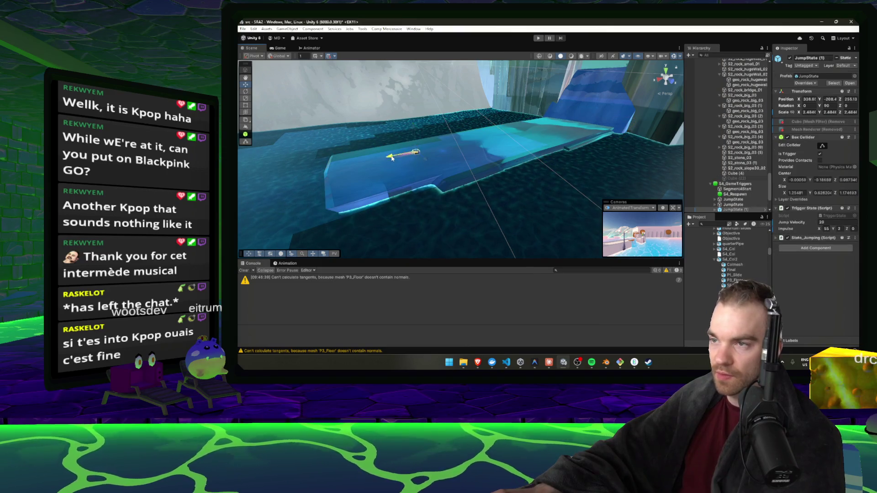
mouse_move(525, 94)
left_mouse_down()
mouse_move(542, 124)
mouse_move(488, 129)
mouse_move(545, 72)
left_mouse_up()
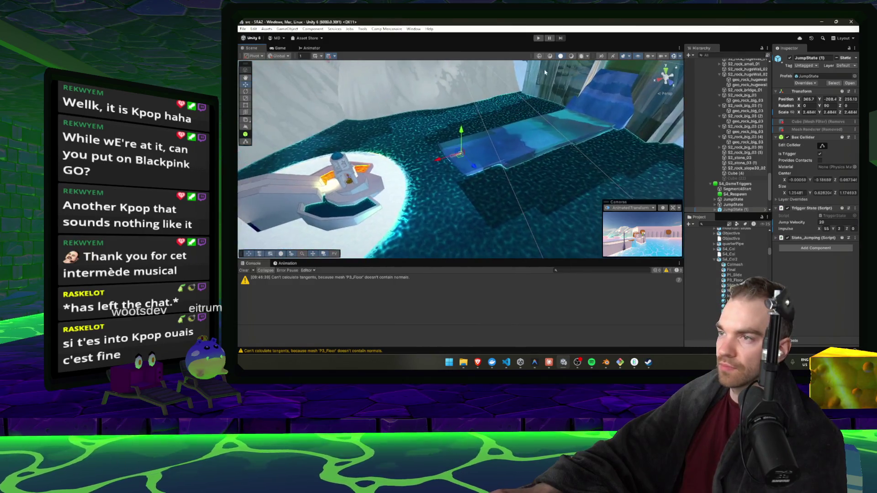
left_click(538, 39)
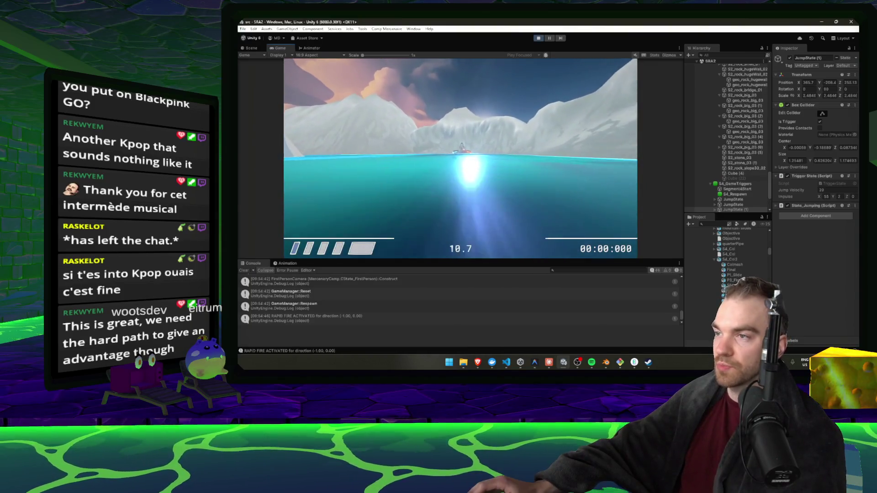
Step: Stop the play test, put geo_rock_big_01 (1) on the Sliding layer, and play again
key("Escape")
left_click(538, 39)
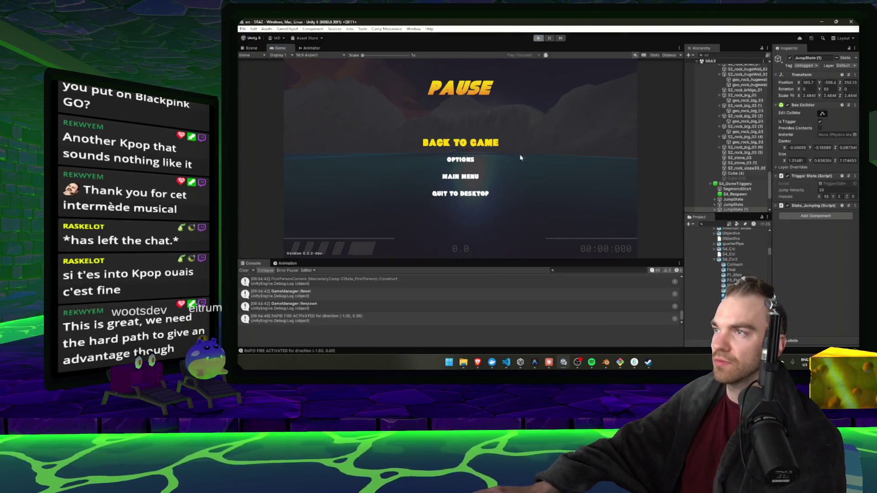
left_click(502, 138)
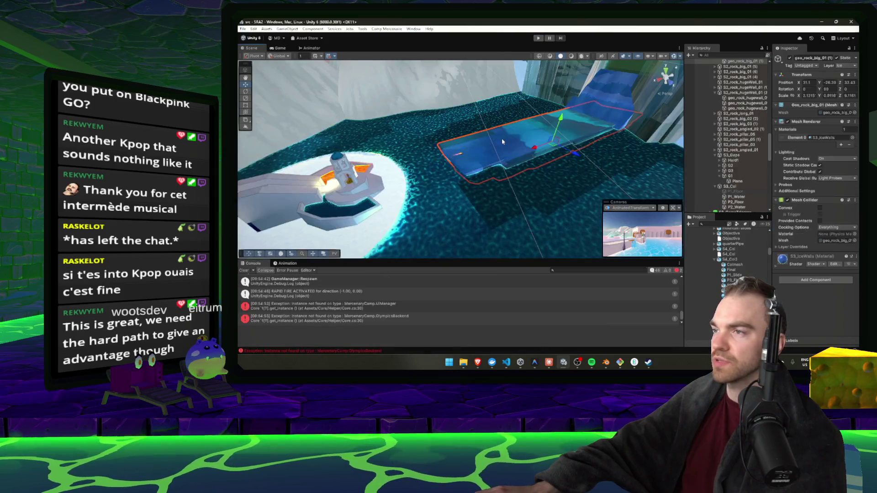
left_click(843, 66)
left_click(829, 155)
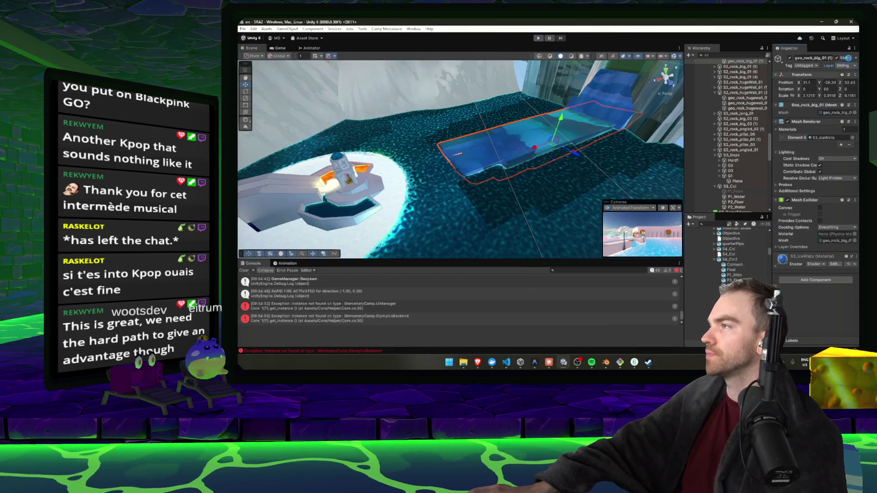
left_click(616, 97)
left_click(616, 96)
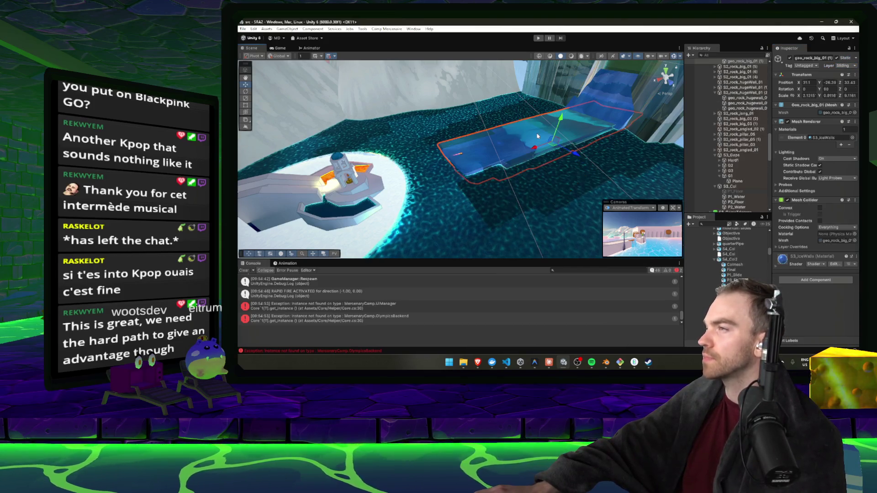
left_click(538, 39)
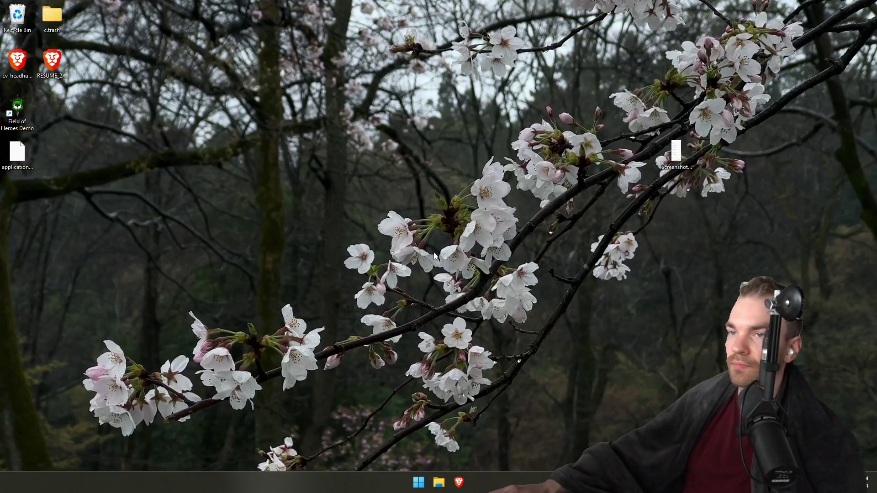
Step: Run home.exe from the sewer-home build folder, then close it and return to Unity
key("ctrl+super+Left")
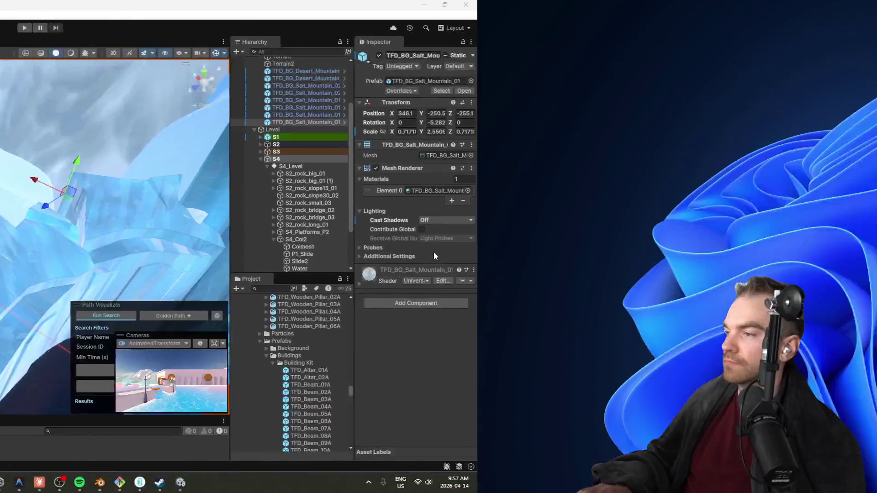
key("super")
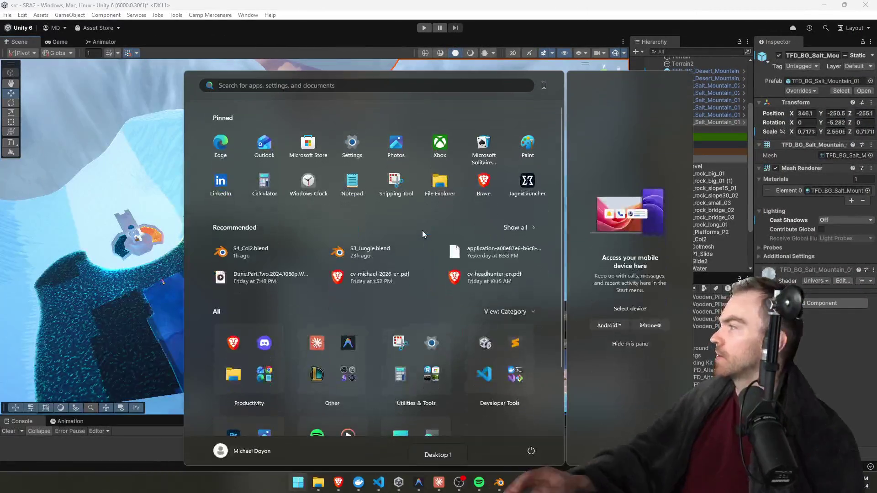
left_click(318, 482)
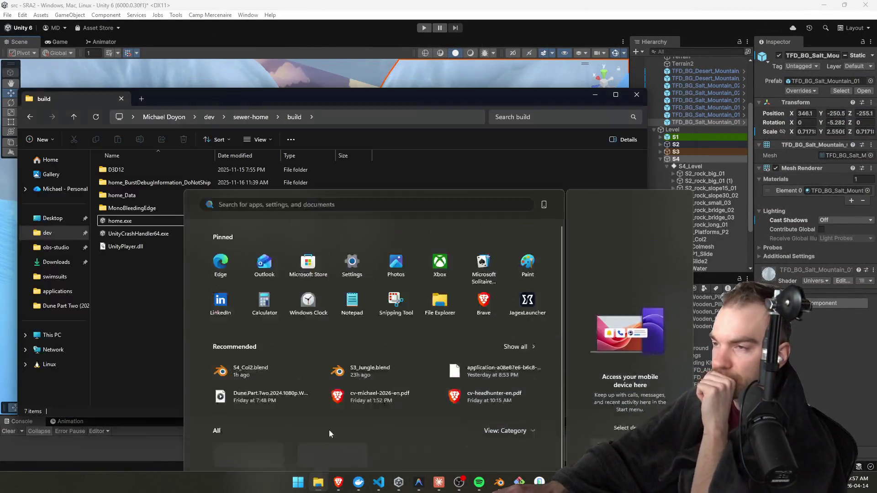
left_click(123, 223)
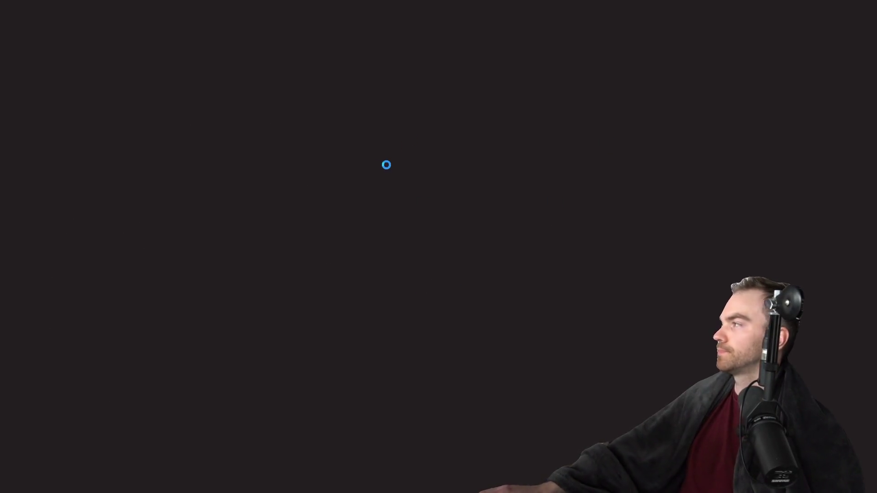
key("super+Tab")
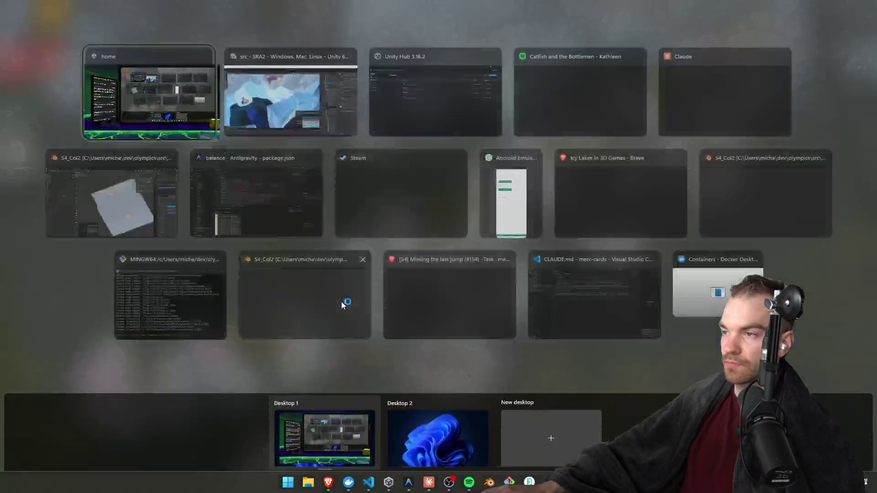
left_click(204, 56)
left_click(291, 96)
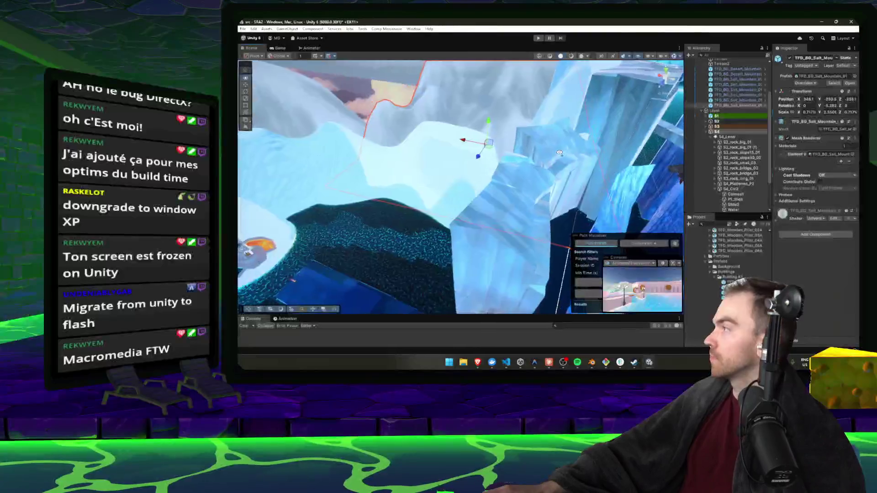
Step: Rotate TFD_BG_Salt_Mountain to -15 degrees around Y
left_click_drag(559, 152, 559, 159)
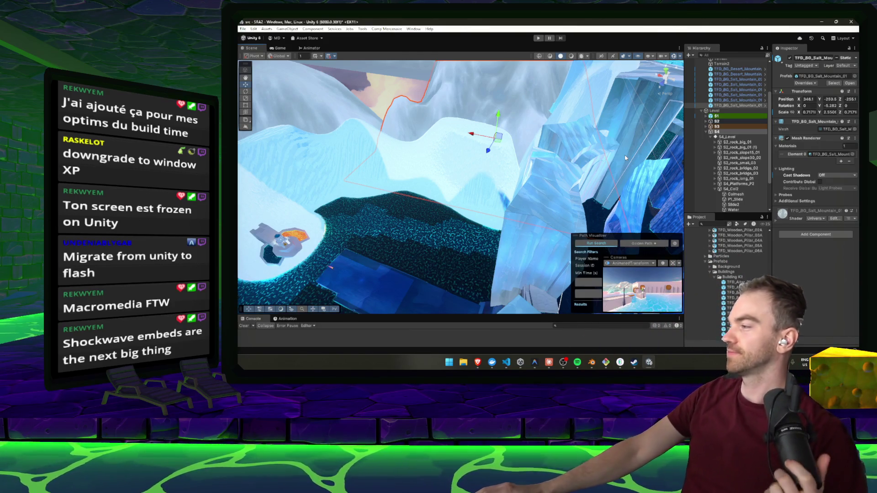
mouse_move(624, 159)
left_mouse_down()
mouse_move(501, 154)
mouse_move(406, 175)
left_mouse_up()
mouse_move(442, 190)
left_mouse_down()
mouse_move(290, 172)
mouse_move(805, 163)
mouse_move(612, 134)
mouse_move(554, 137)
mouse_move(472, 160)
mouse_move(509, 165)
mouse_move(457, 160)
mouse_move(456, 149)
left_mouse_up()
left_click(585, 134)
key("e")
key("w")
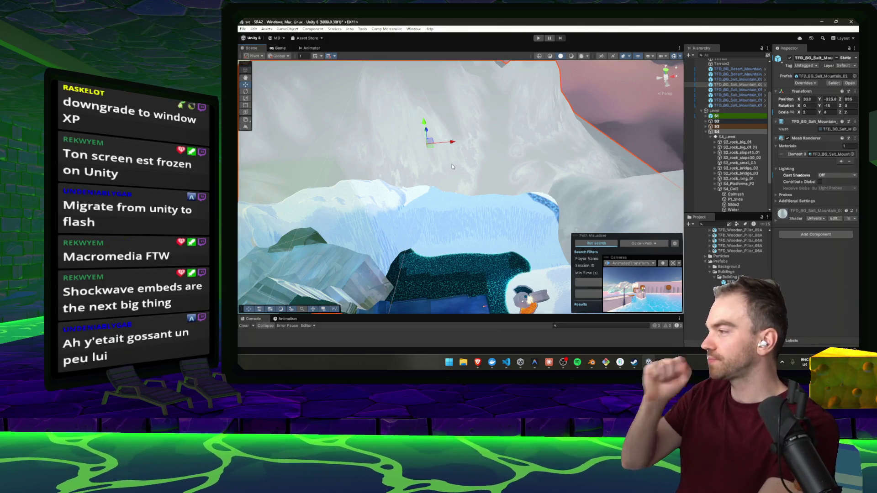
mouse_move(446, 173)
left_mouse_down()
mouse_move(567, 221)
mouse_move(704, 207)
mouse_move(799, 212)
left_mouse_up()
Step: Select Terrain2 and switch its terrain tools to Paint Trees
left_click(482, 238)
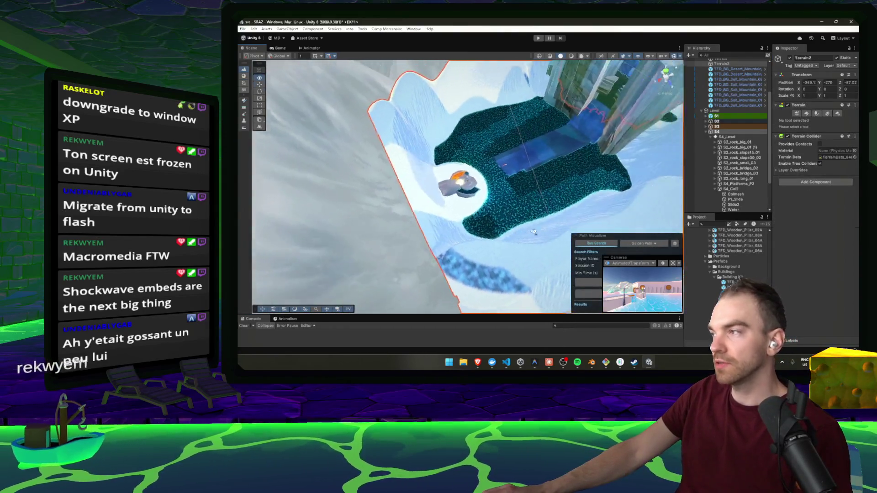
left_click_drag(520, 228, 818, 108)
left_click(445, 261)
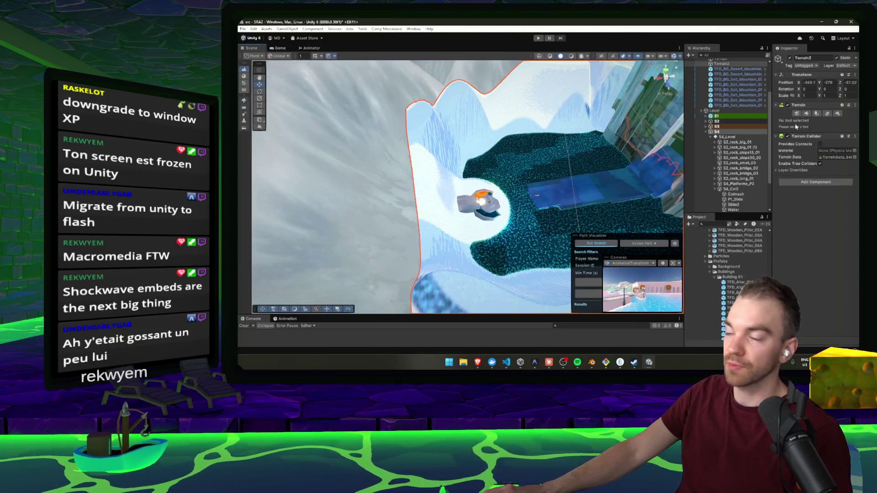
left_click(827, 114)
left_click(817, 114)
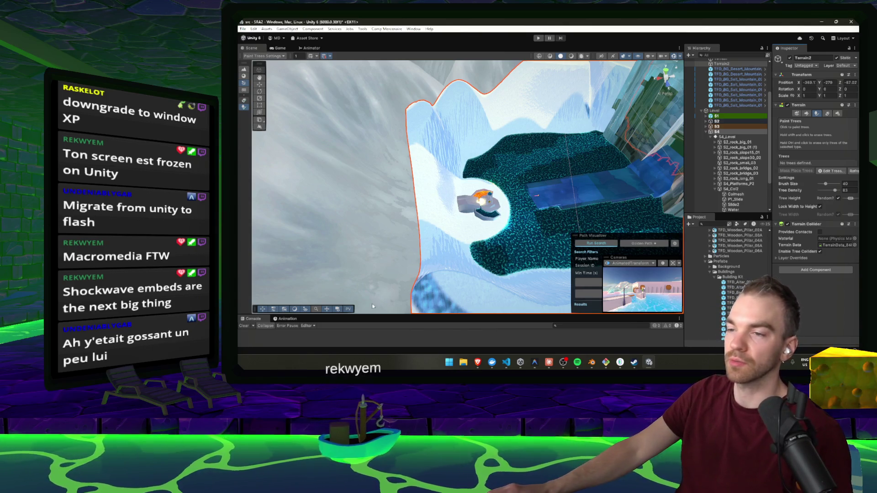
Step: Switch Terrain2 to Paint Details with brush opacity 73 and size 197, then switch to the browser
left_click(835, 115)
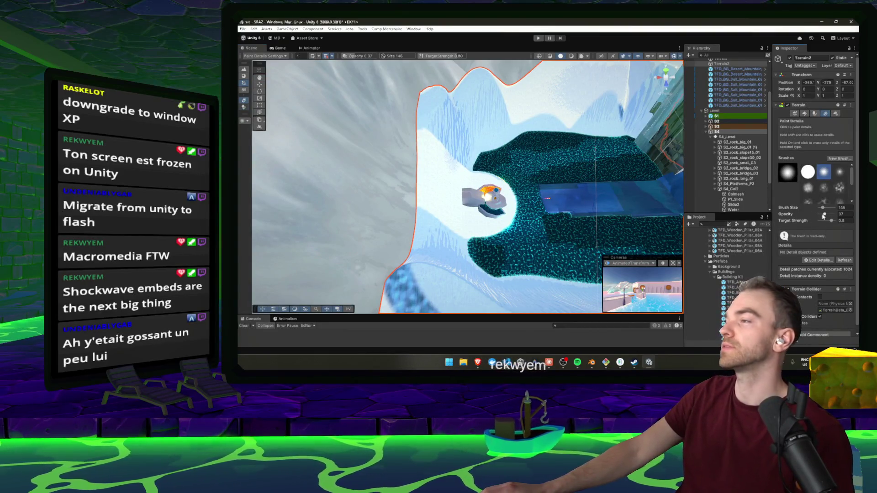
left_click_drag(824, 211, 826, 214)
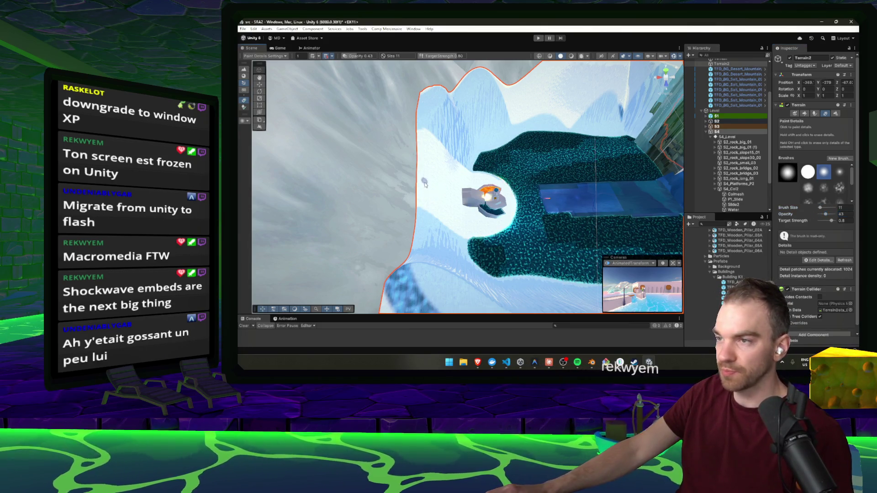
left_click_drag(826, 215, 830, 215)
left_click(410, 265)
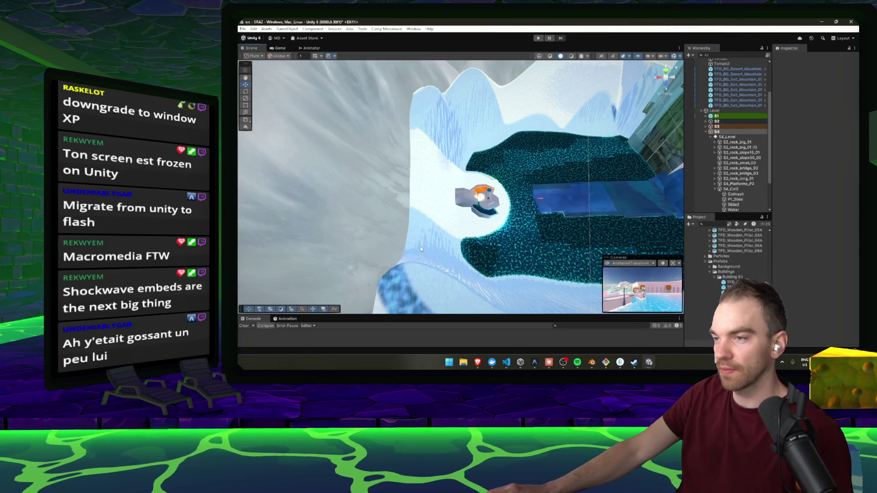
left_click(436, 262)
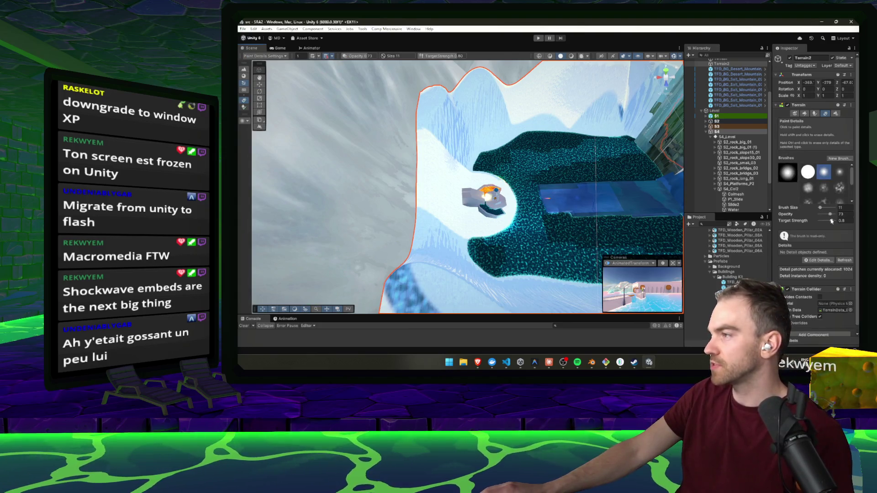
left_click_drag(502, 192, 526, 204)
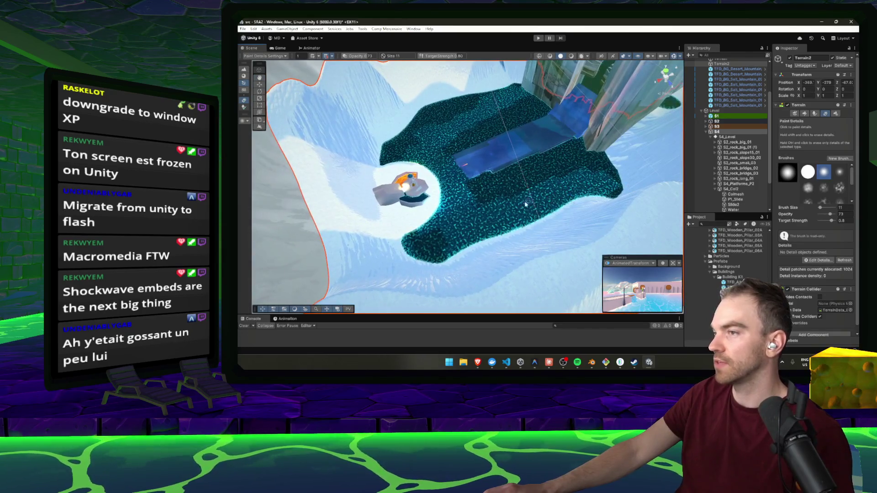
left_click_drag(822, 208, 825, 208)
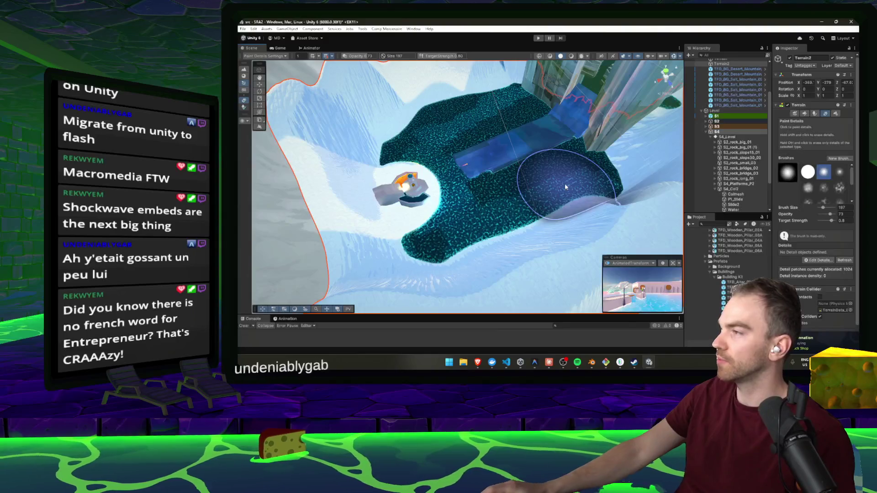
left_click_drag(504, 175, 491, 178)
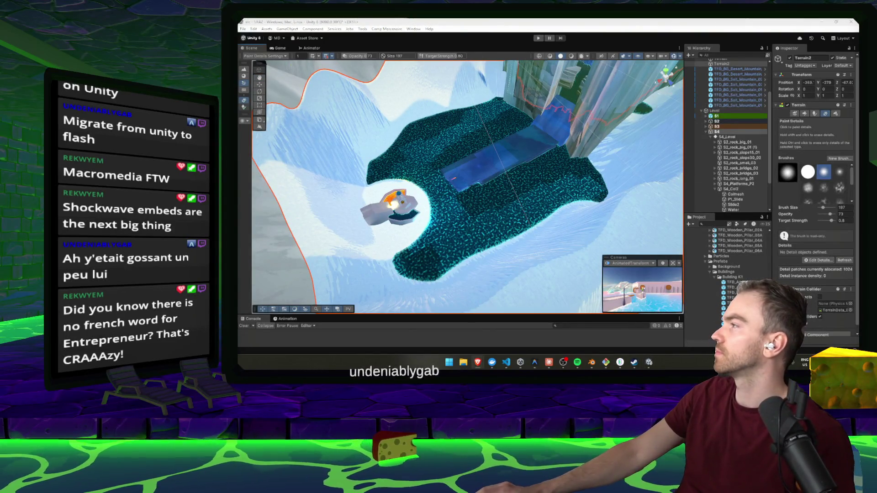
key("alt+Tab")
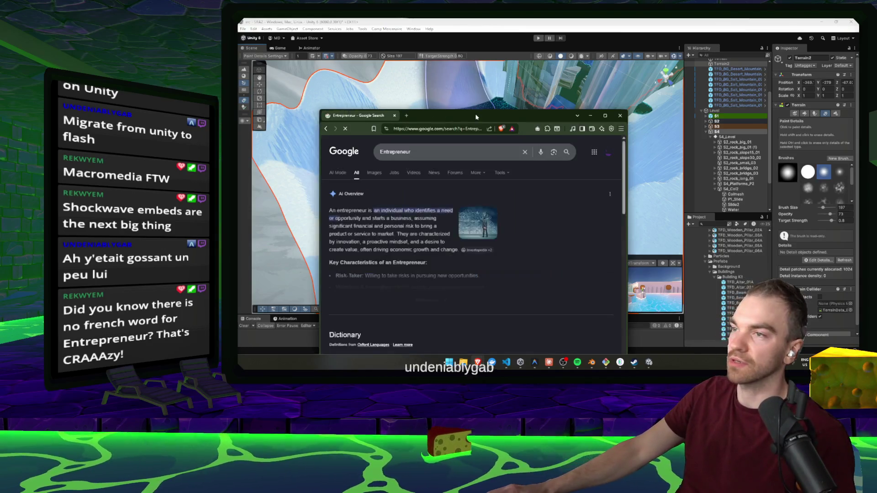
Step: Search Google for 'Entrepreneur in french', view 'un entrepreneur', then return to Unity
left_click(379, 68)
type("in fnrehc")
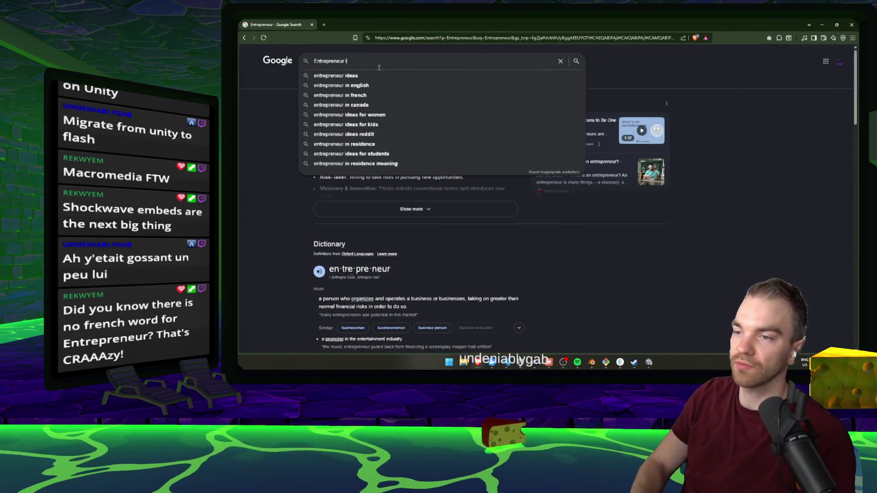
key("Return")
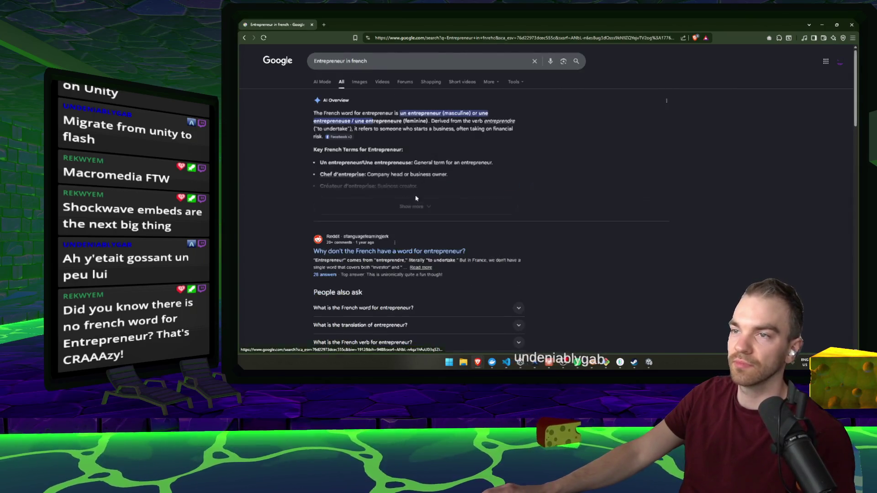
left_click(432, 118)
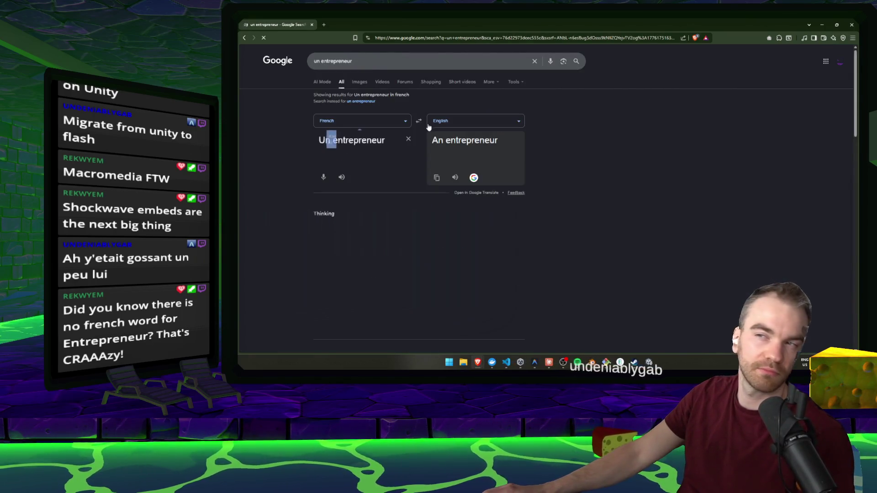
key("alt+Left")
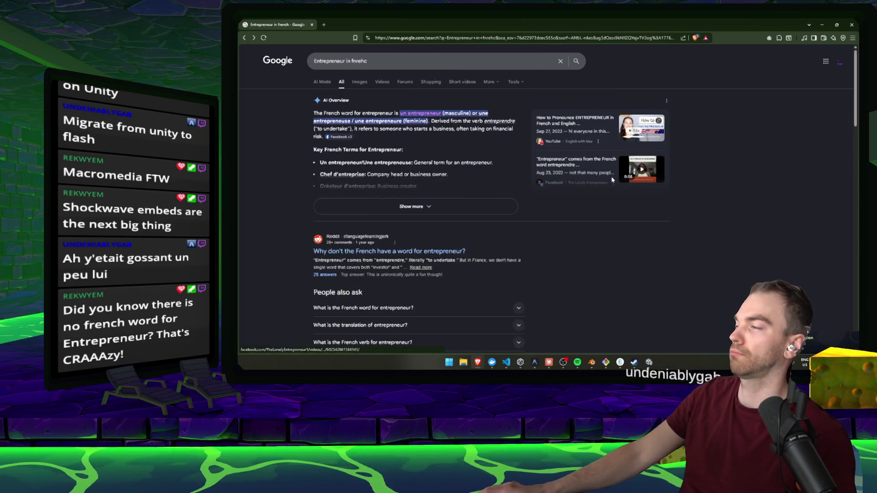
key("alt+Tab")
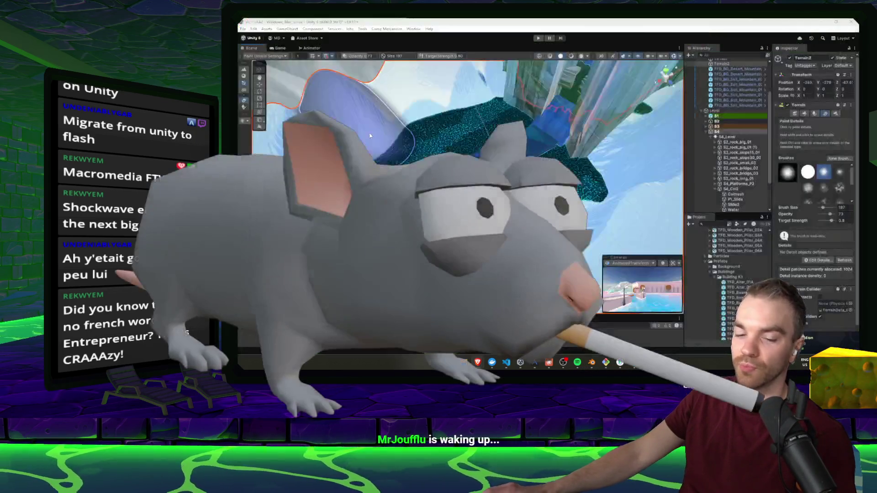
Step: Shrink the terrain detail brush from 197 to 70 and switch to the Paint Trees tool
left_click_drag(549, 192, 642, 194)
mouse_move(583, 195)
left_mouse_down()
mouse_move(501, 157)
mouse_move(464, 186)
mouse_move(480, 170)
left_mouse_up()
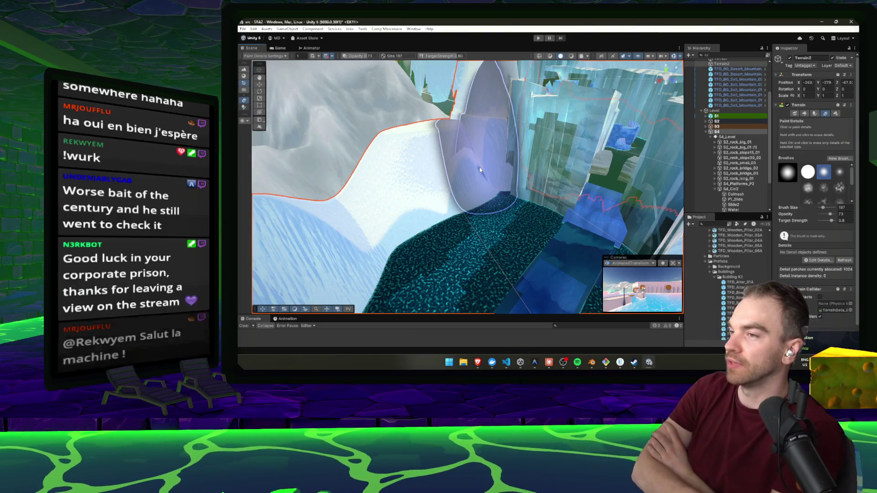
mouse_move(480, 169)
left_mouse_down()
mouse_move(442, 194)
mouse_move(557, 236)
mouse_move(538, 182)
left_mouse_up()
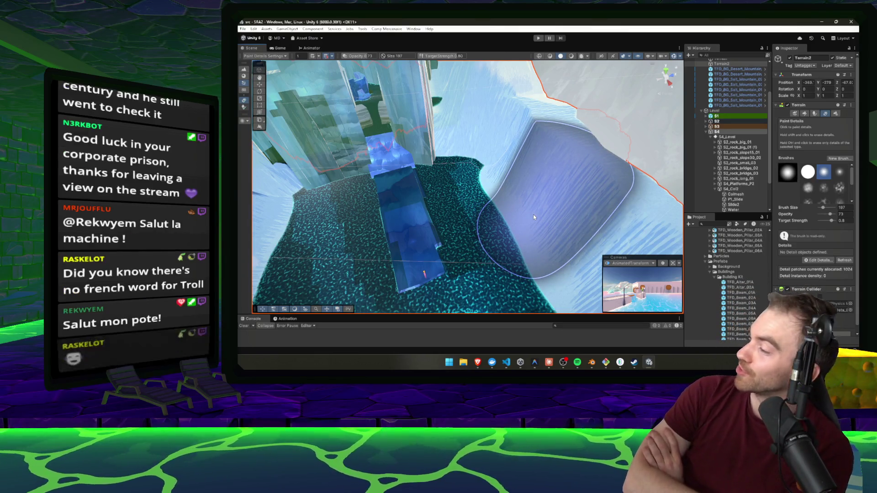
mouse_move(533, 217)
left_mouse_down()
mouse_move(525, 156)
mouse_move(552, 145)
left_mouse_up()
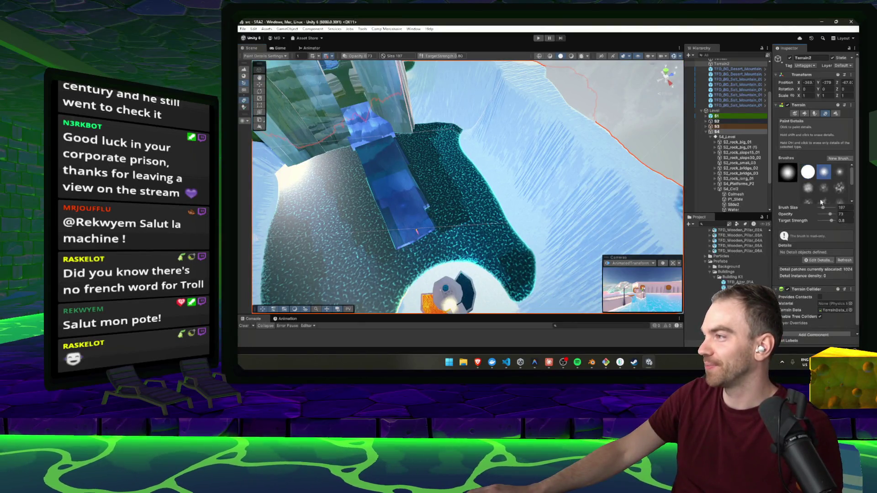
left_click_drag(823, 209, 821, 210)
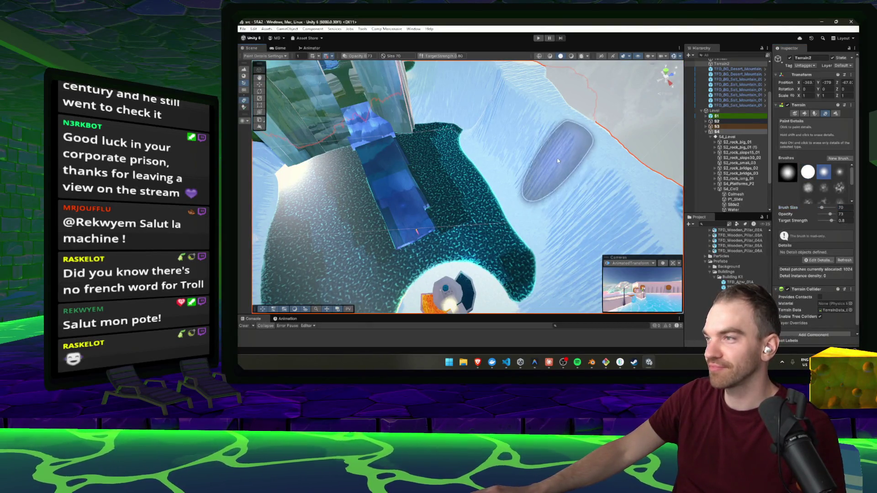
left_click_drag(572, 183, 431, 153)
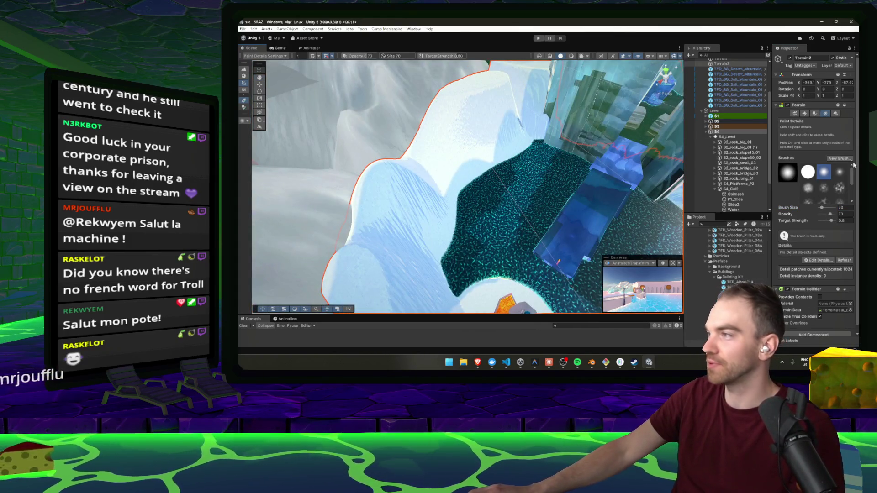
left_click(815, 114)
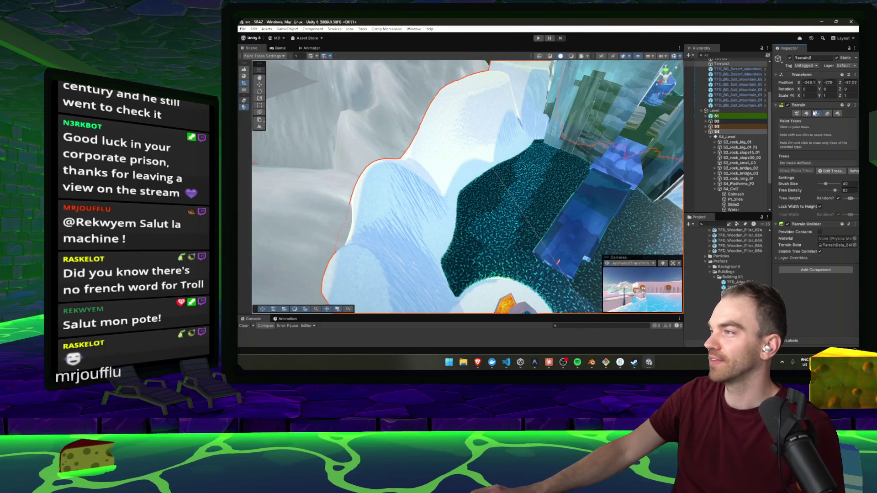
Step: Use Set Height to flatten the cliff groove beside the slide into a wall and plateau
left_click(806, 113)
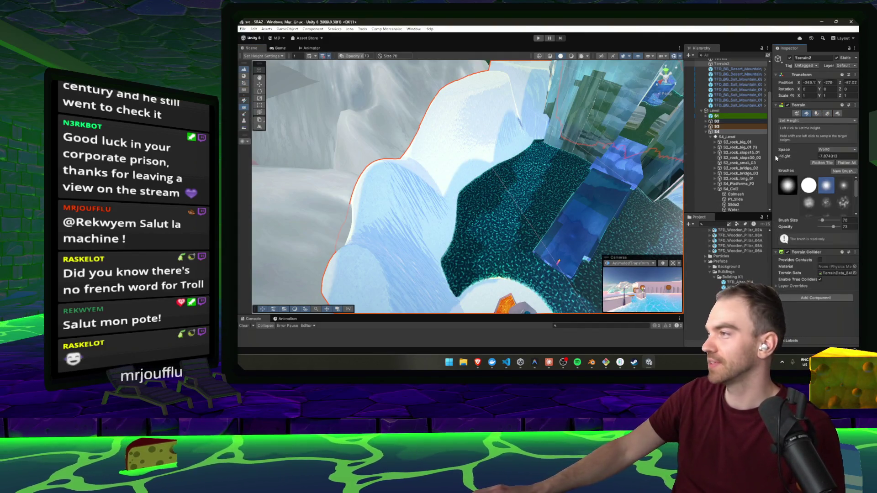
mouse_move(424, 130)
left_mouse_down()
mouse_move(390, 198)
mouse_move(427, 130)
mouse_move(467, 101)
mouse_move(639, 162)
mouse_move(662, 146)
mouse_move(556, 142)
mouse_move(563, 109)
mouse_move(539, 104)
left_mouse_up()
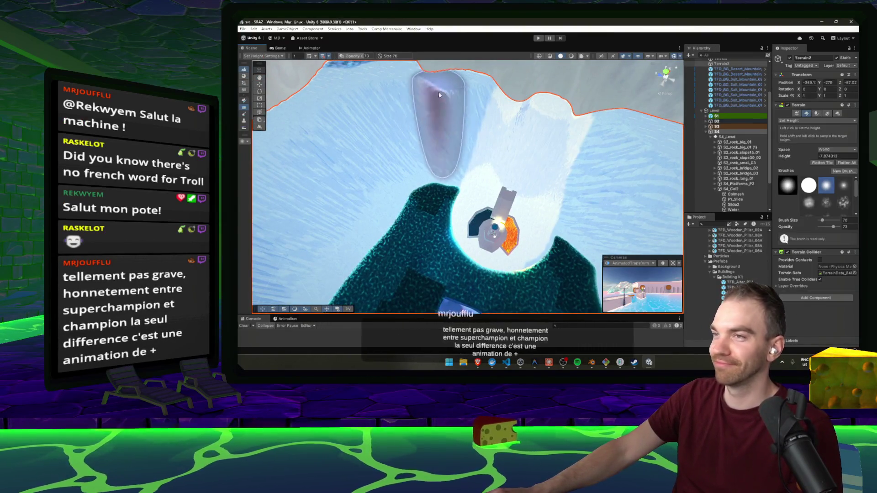
mouse_move(608, 102)
left_mouse_down()
mouse_move(432, 119)
mouse_move(443, 154)
mouse_move(397, 142)
mouse_move(457, 160)
left_mouse_up()
Step: Inspect the flattened snowy ridge, dark platform and icy cliffs from several angles
mouse_move(741, 164)
left_mouse_down()
mouse_move(574, 140)
mouse_move(596, 145)
left_mouse_up()
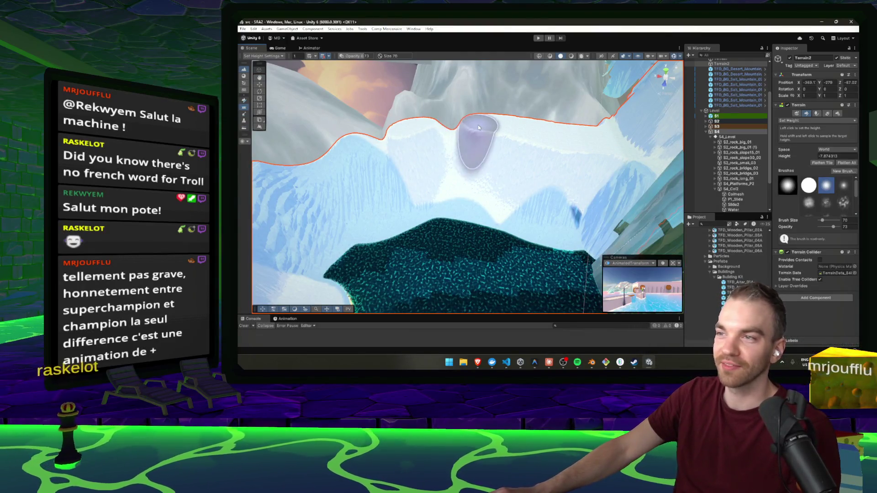
mouse_move(446, 123)
left_mouse_down()
mouse_move(531, 129)
mouse_move(589, 102)
left_mouse_up()
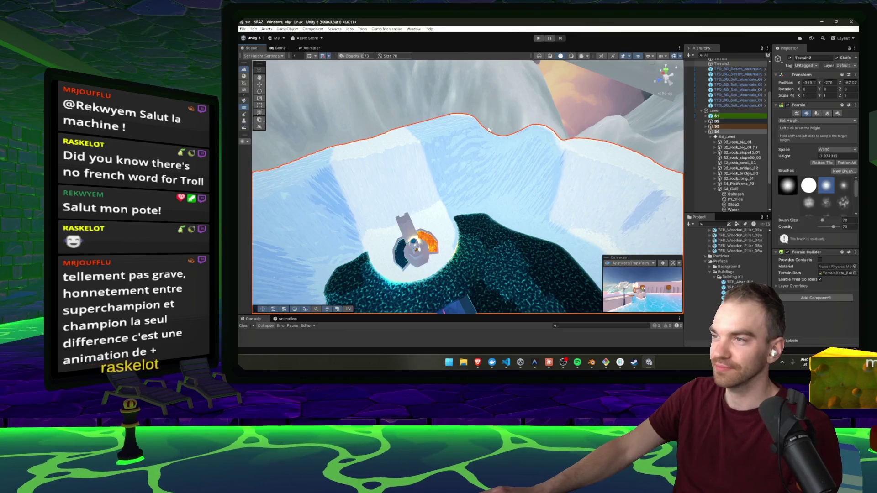
mouse_move(519, 136)
left_mouse_down()
mouse_move(546, 180)
mouse_move(429, 209)
mouse_move(388, 151)
left_mouse_up()
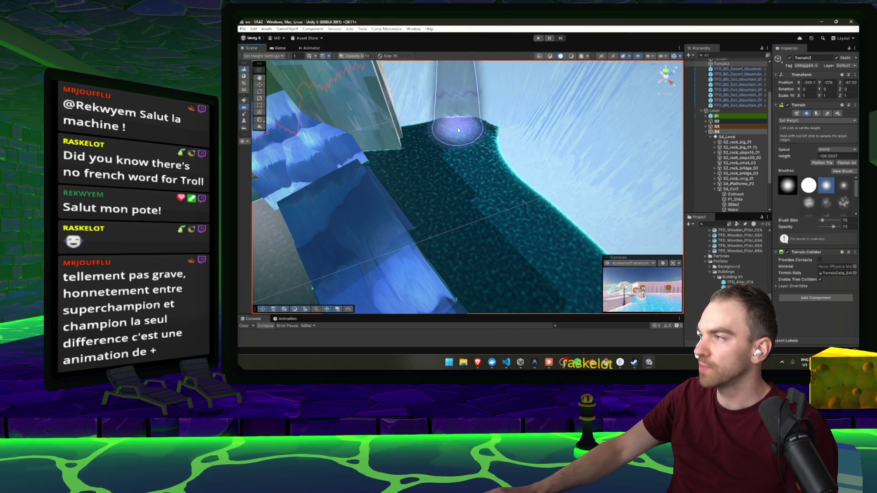
mouse_move(479, 132)
left_mouse_down()
mouse_move(373, 134)
mouse_move(512, 169)
mouse_move(598, 120)
left_mouse_up()
mouse_move(591, 168)
left_mouse_down()
mouse_move(569, 158)
mouse_move(583, 150)
mouse_move(445, 264)
mouse_move(521, 174)
left_mouse_up()
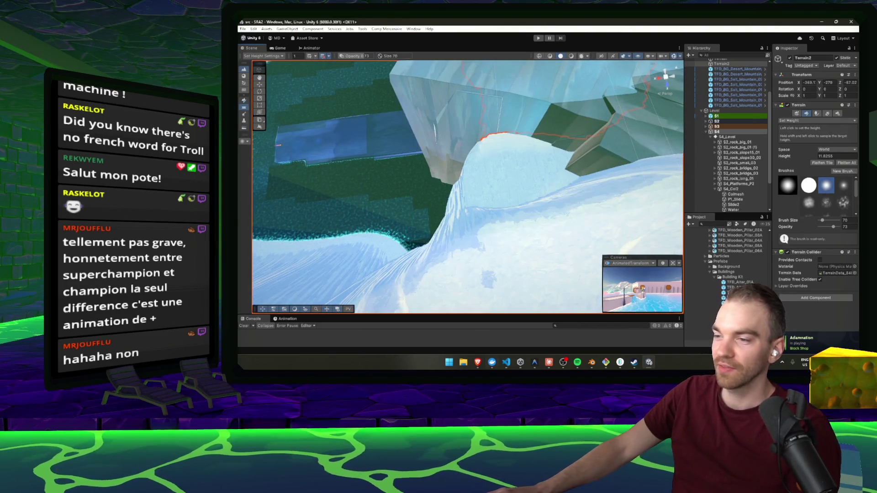
key("alt+Tab")
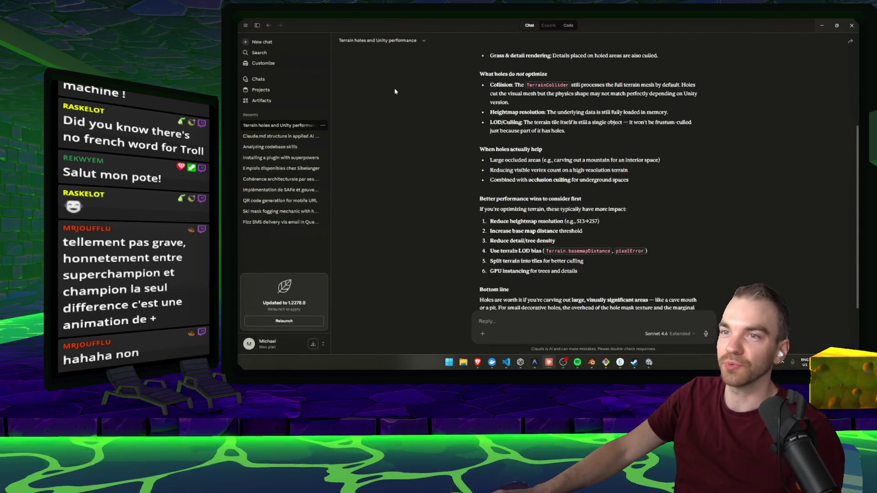
Step: In a new chat, draft the intro asking for research on contestants' streaming before and after the contest
left_click(282, 44)
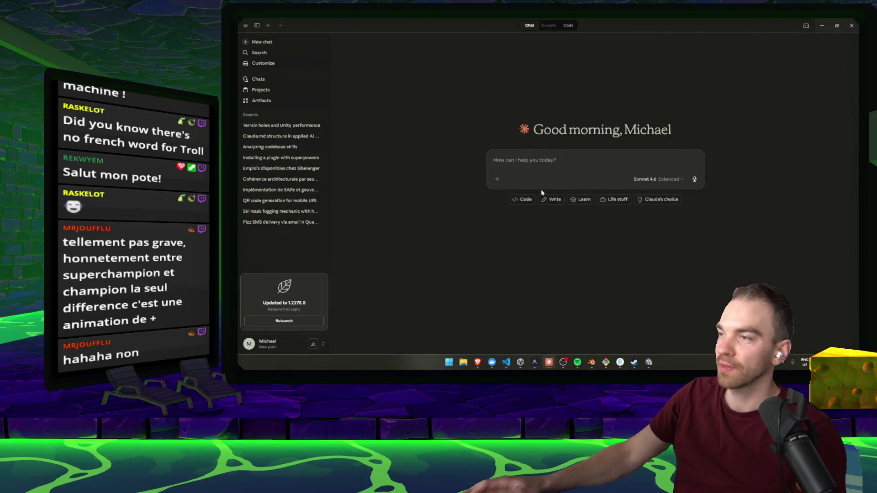
type("Hi, Ii'd like to gather some research")
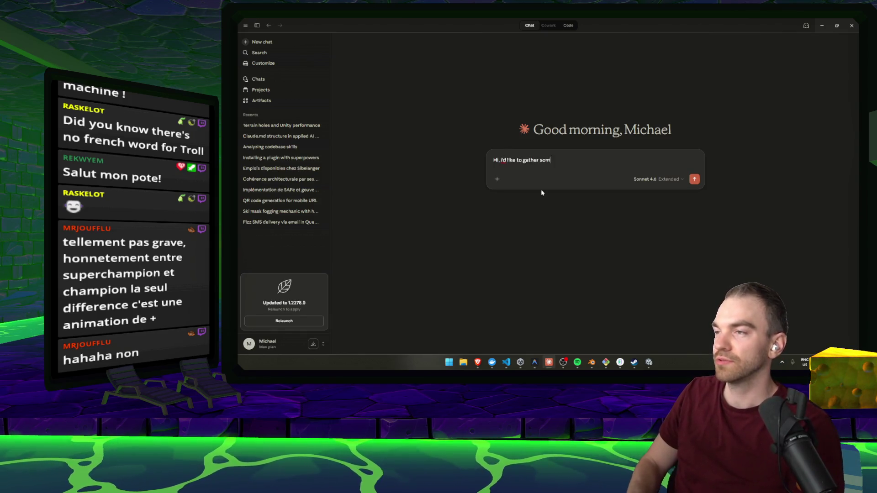
type(" mater")
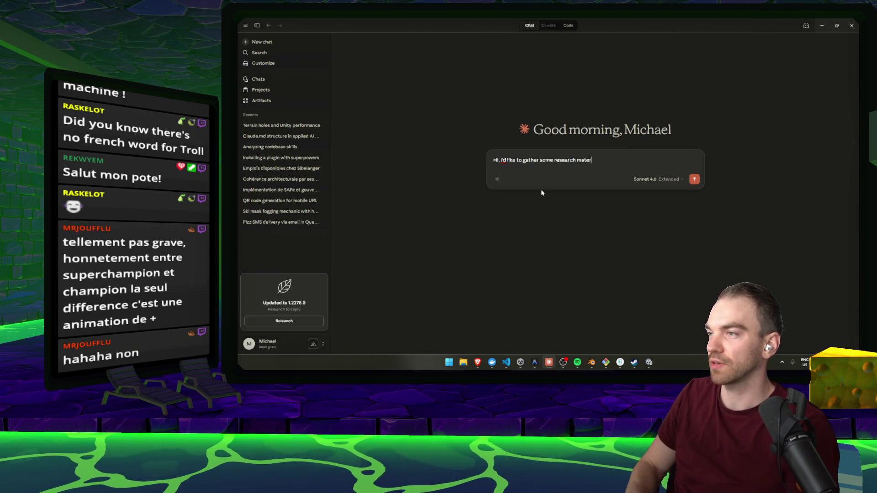
type("ial for some")
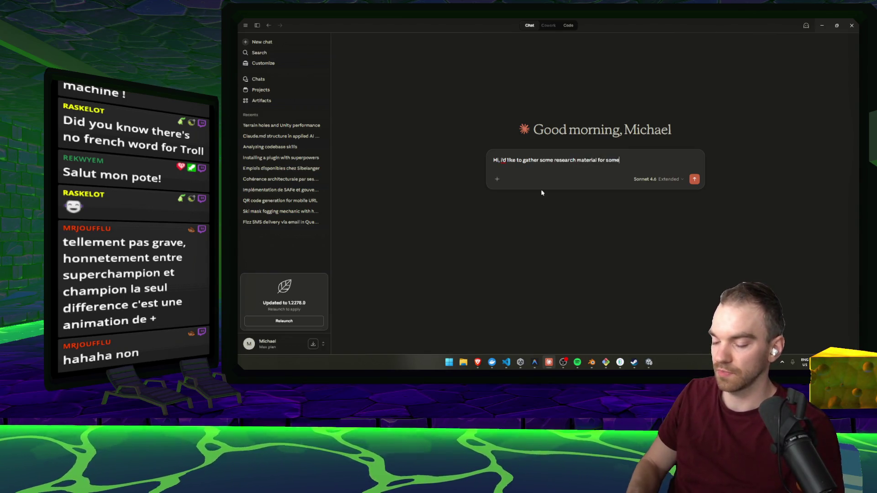
type("thing super specific,")
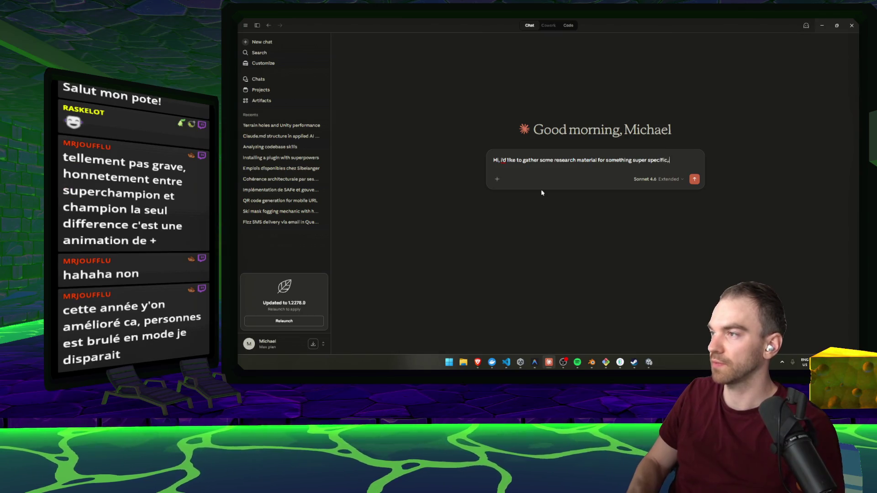
type(".")
key("shift+Return")
type("There is")
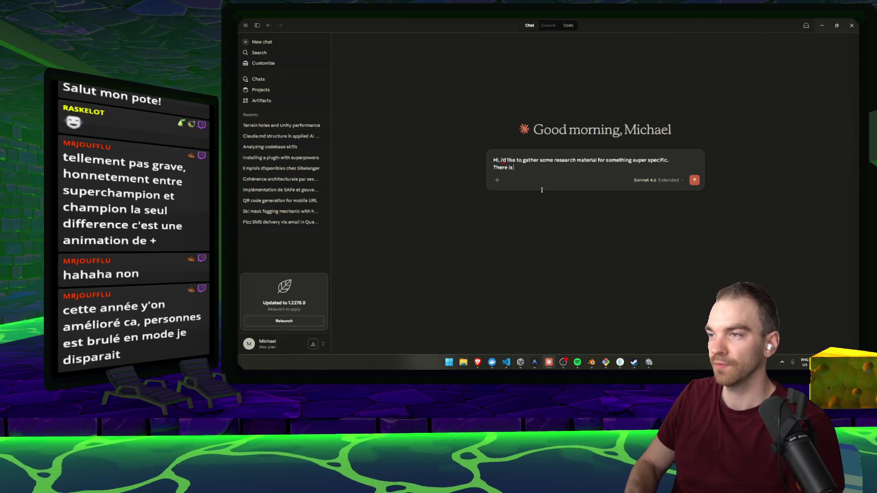
type("here cal")
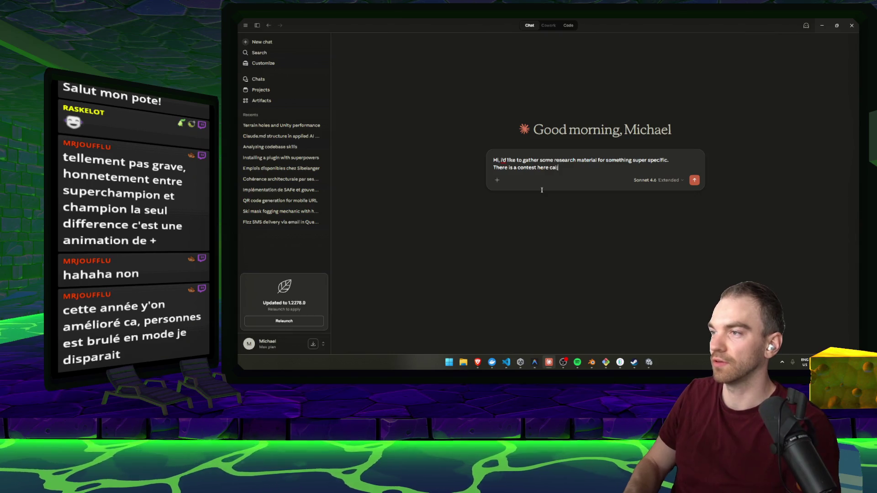
type(" '")
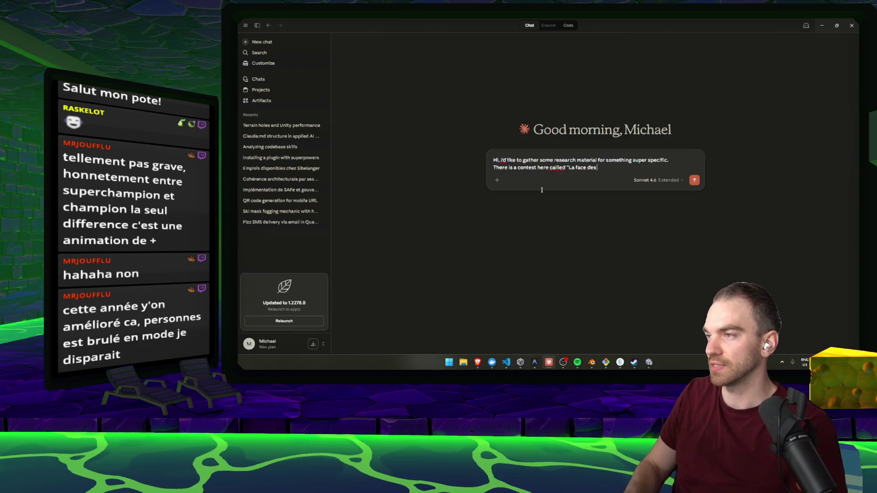
type("s")
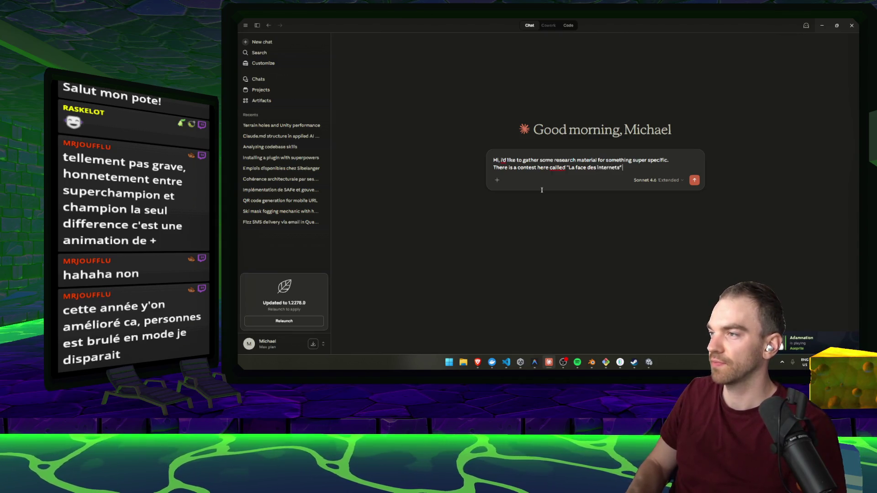
type("d by ")
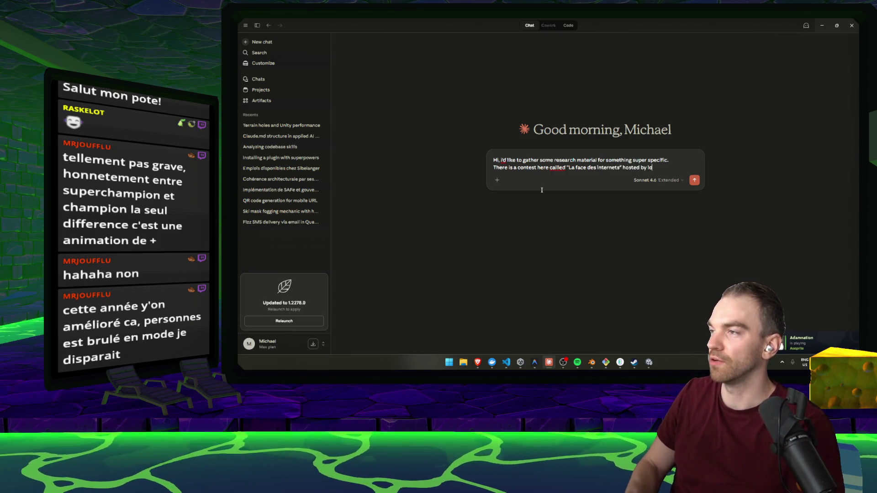
type("LotoQuebec.")
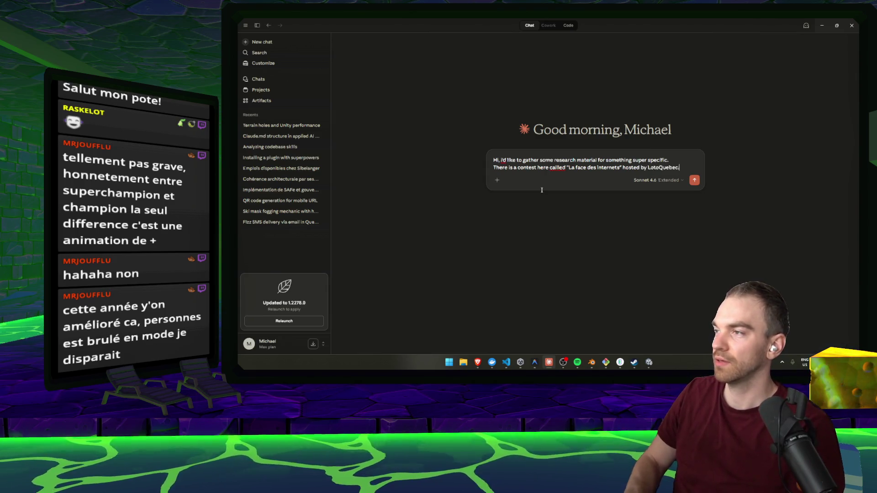
key("shift+Return")
type("Imt")
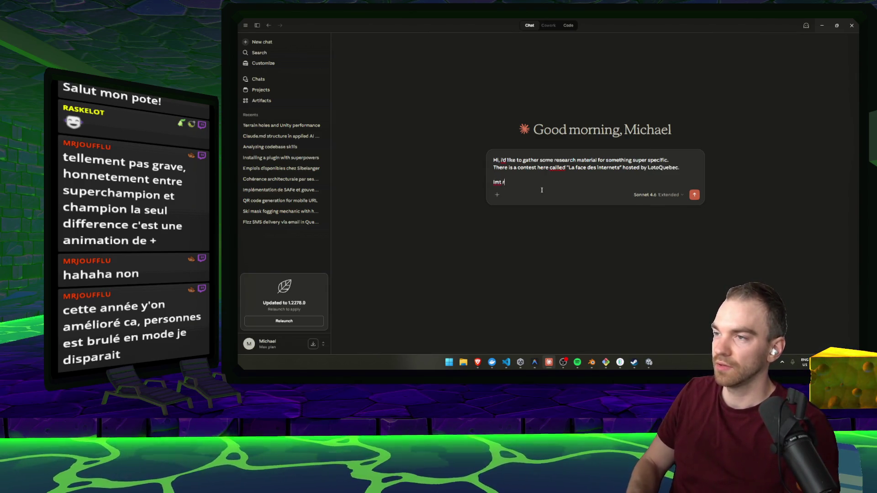
type("riyng")
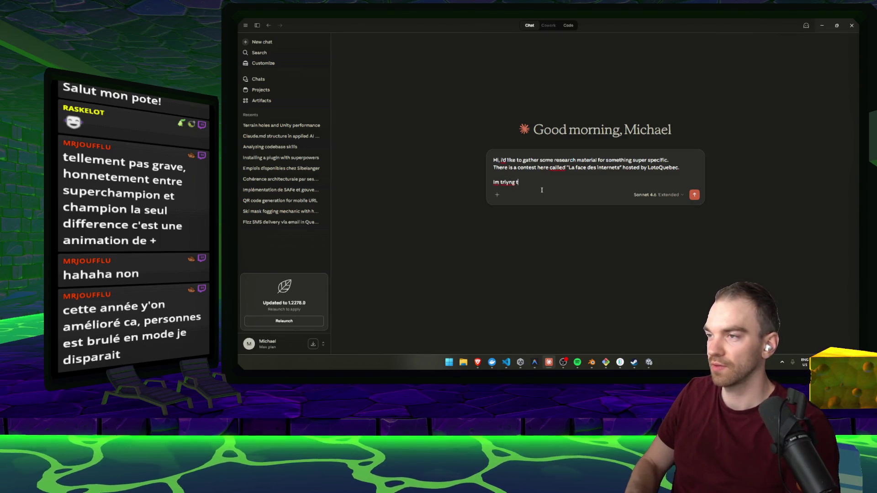
type("he relat")
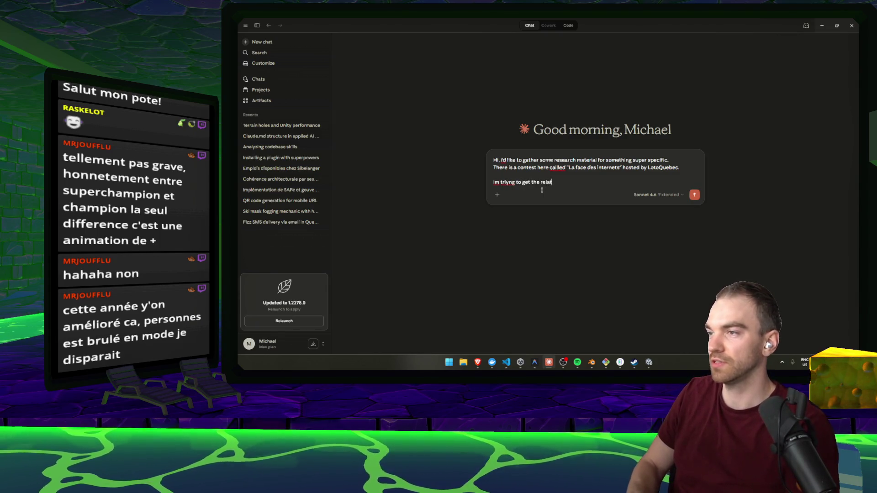
type("ionship in between the")
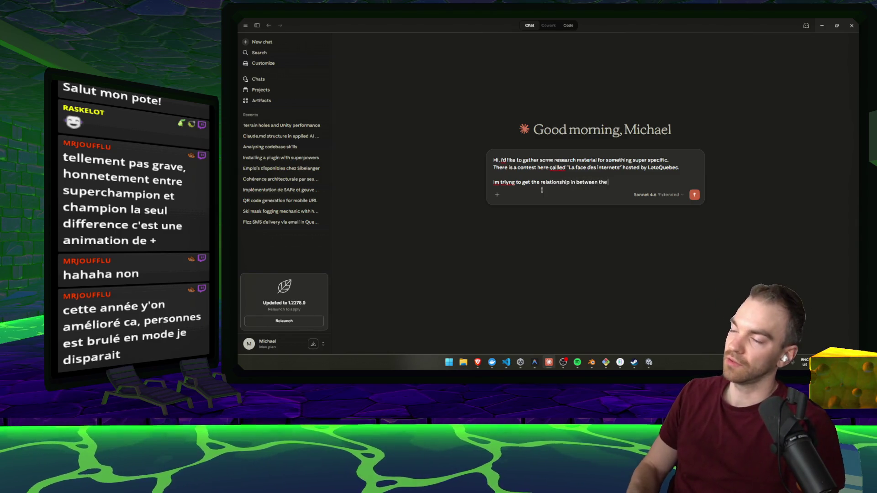
key("BackSpace")
key("BackSpace")
key("BackSpace")
type("stants stream t")
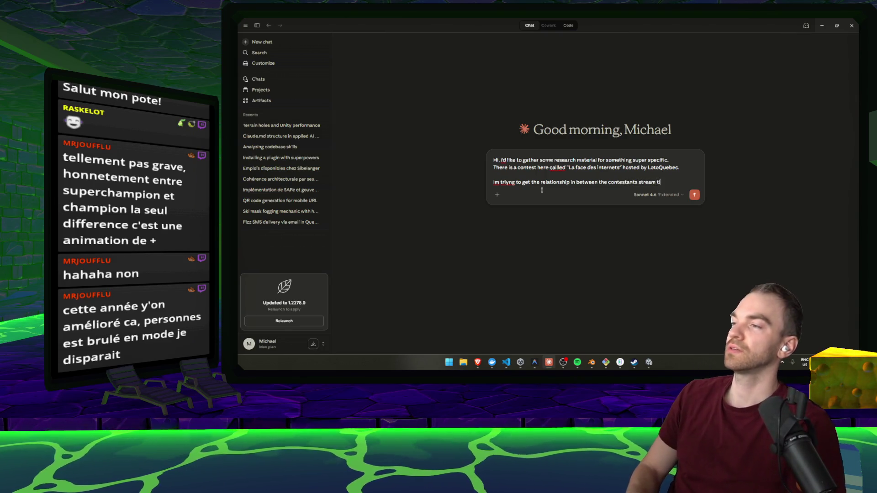
type("ime before and")
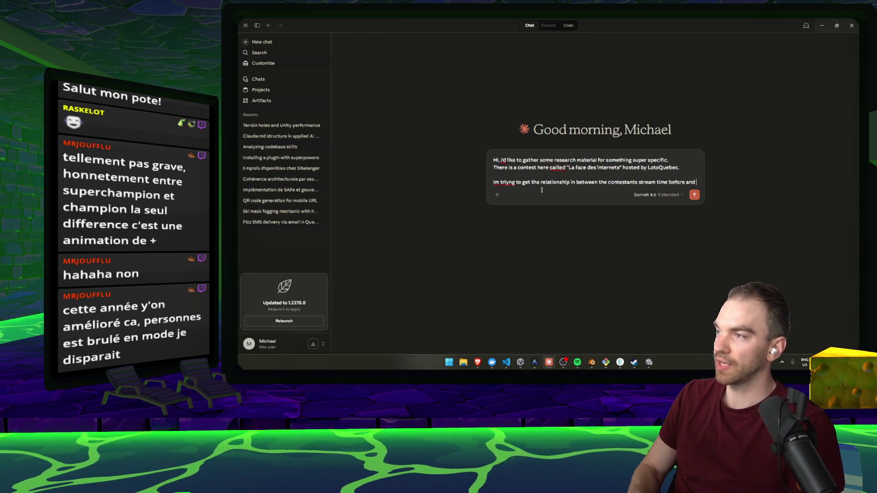
type("afte")
type(" ad")
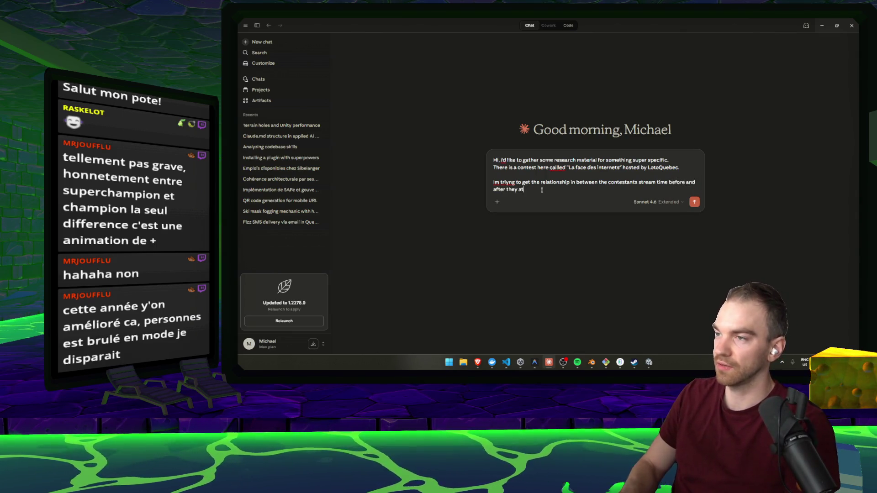
type(" the contest")
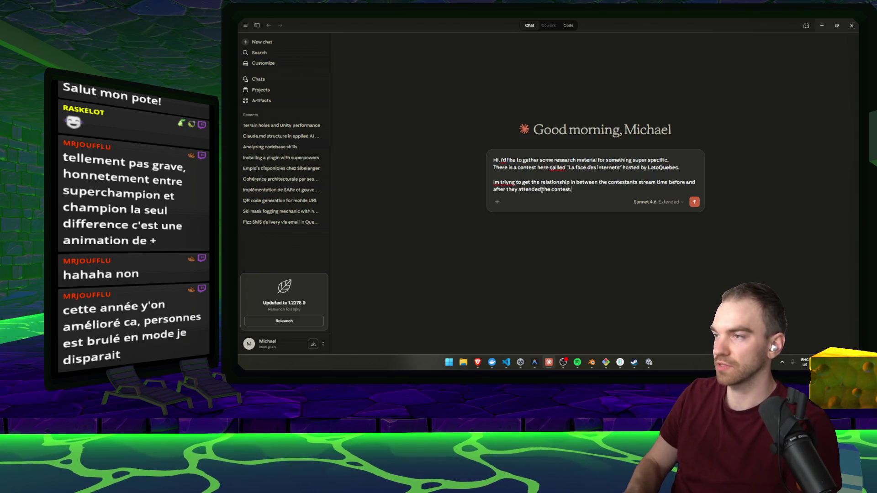
type(".")
key("shift+Return")
key("shift+Return")
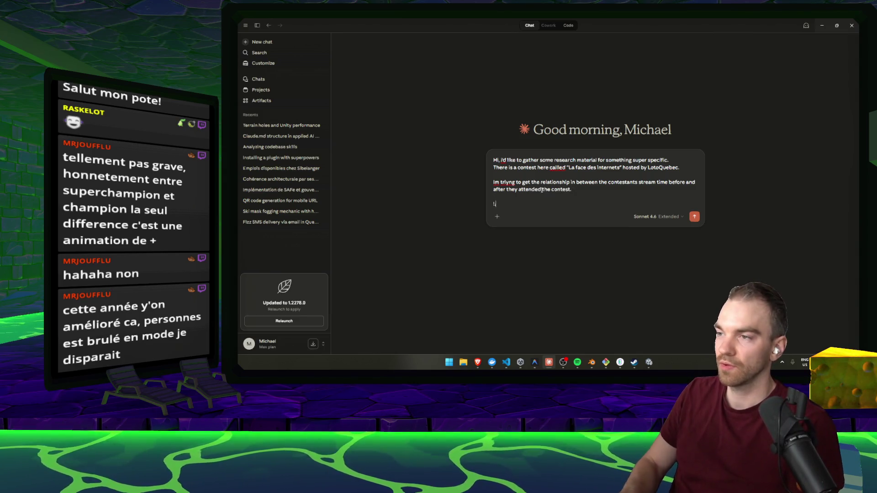
Step: Add numbered steps: list contestants' socials (Twitch), pull their activity before, and pull their activity after
type(" - Pull a")
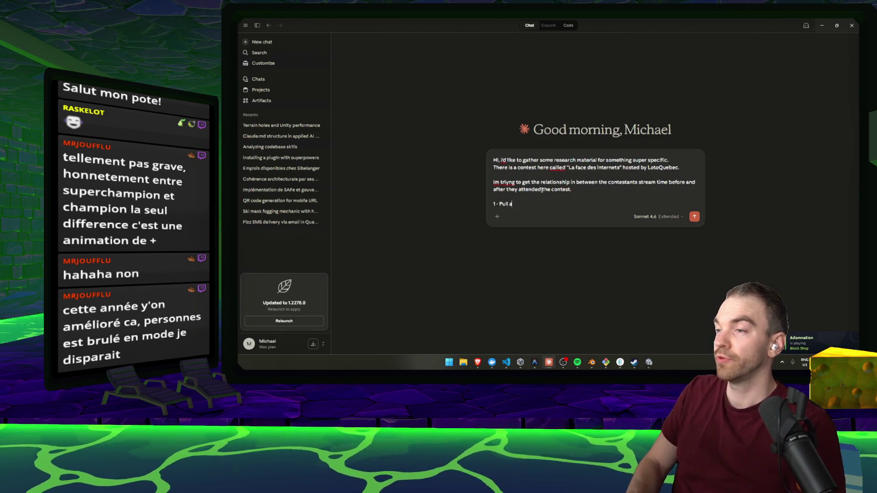
type("nteszt")
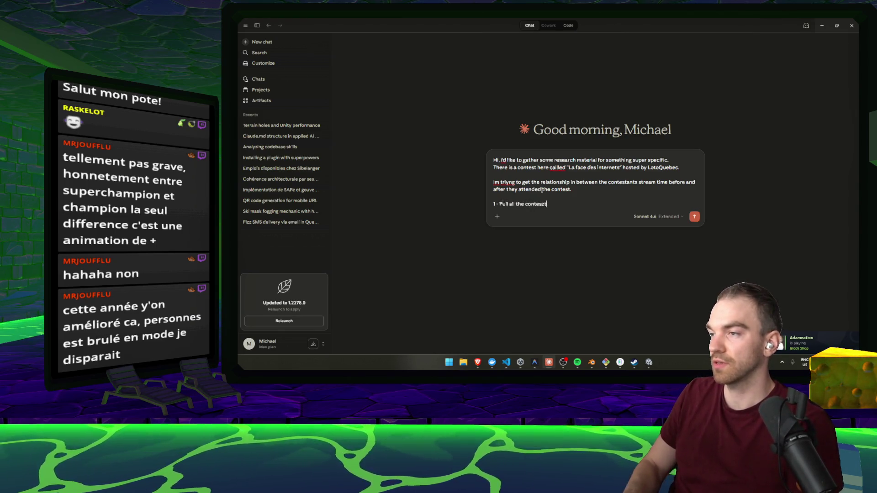
type("d their r")
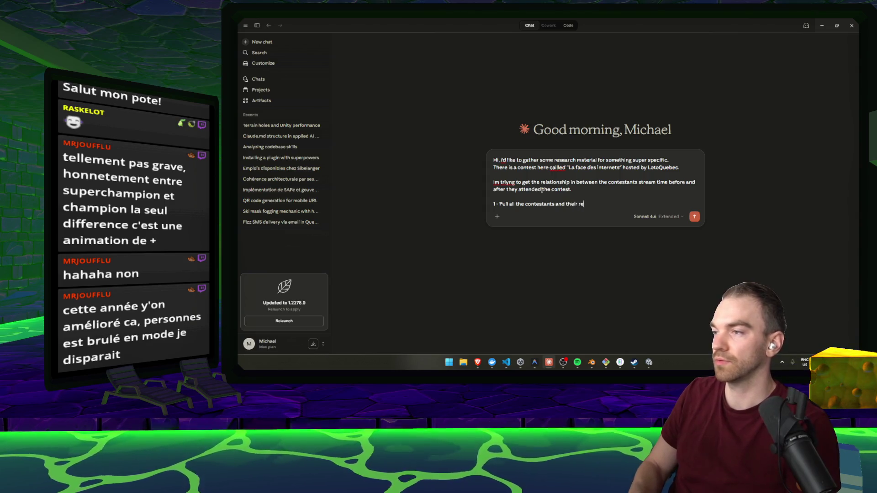
type("e")
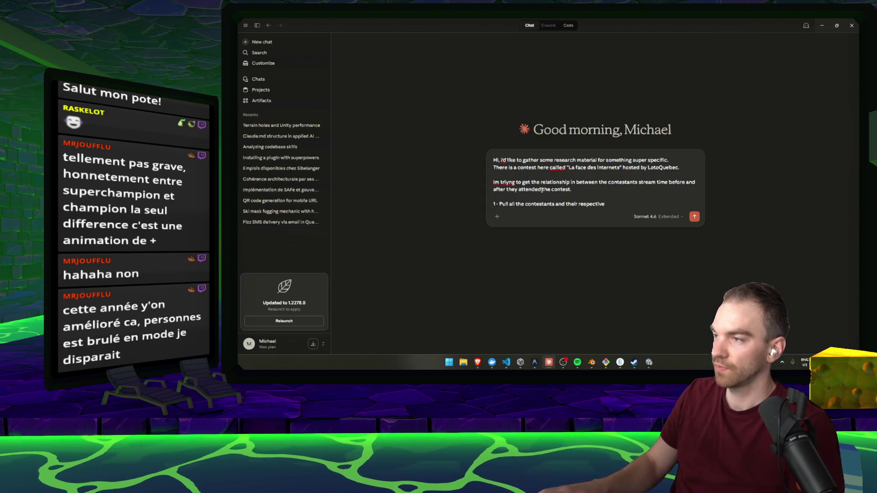
key("BackSpace")
type("social m")
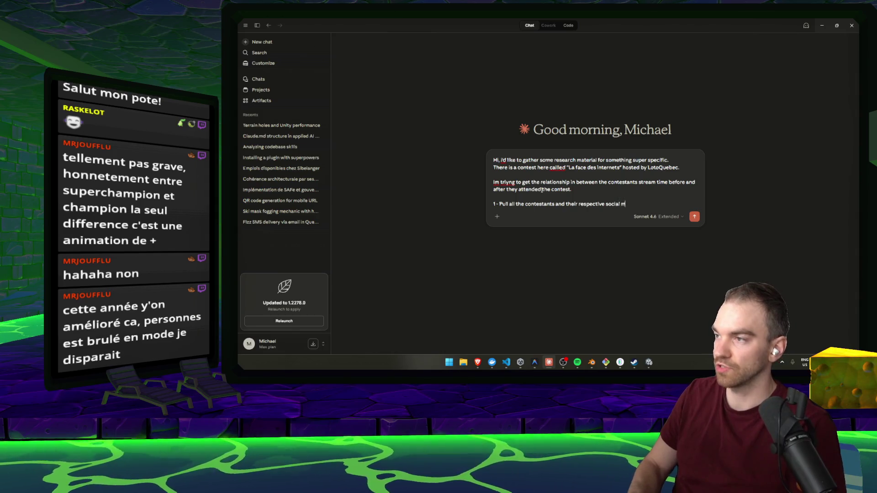
type("edias (most")
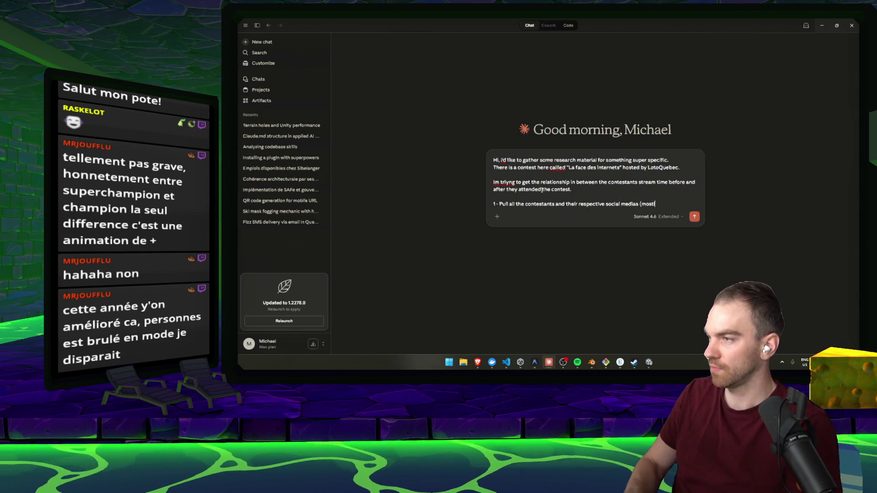
type("ly twitch)")
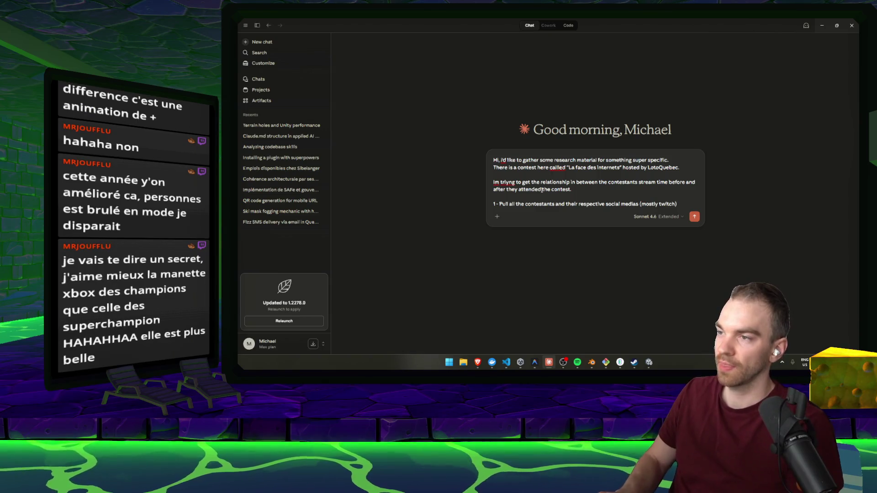
key("shift+Return")
type("2 -")
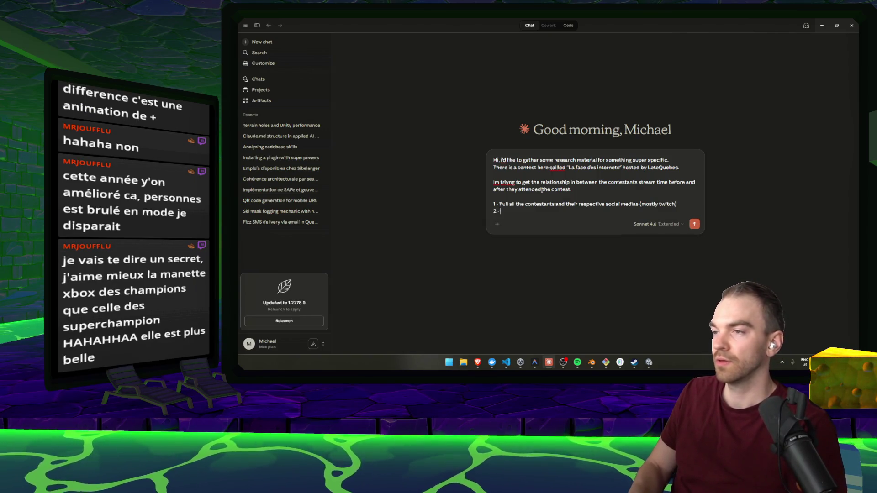
type(" Pull the")
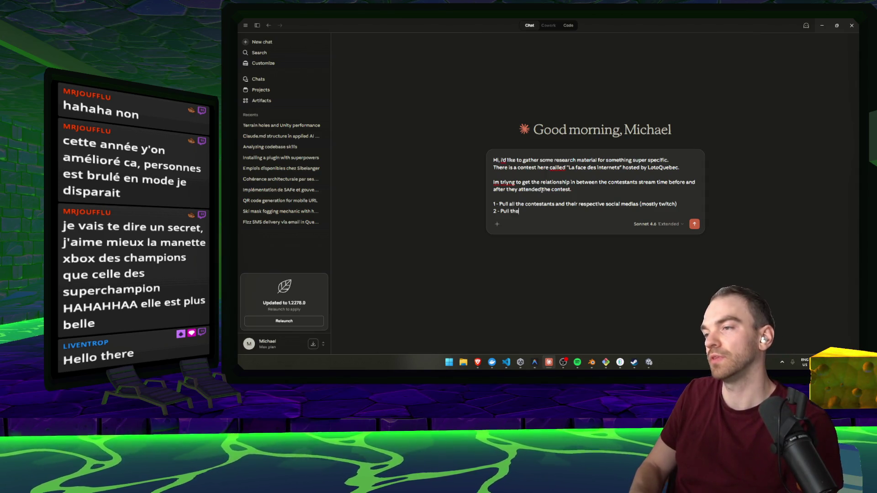
type("ir")
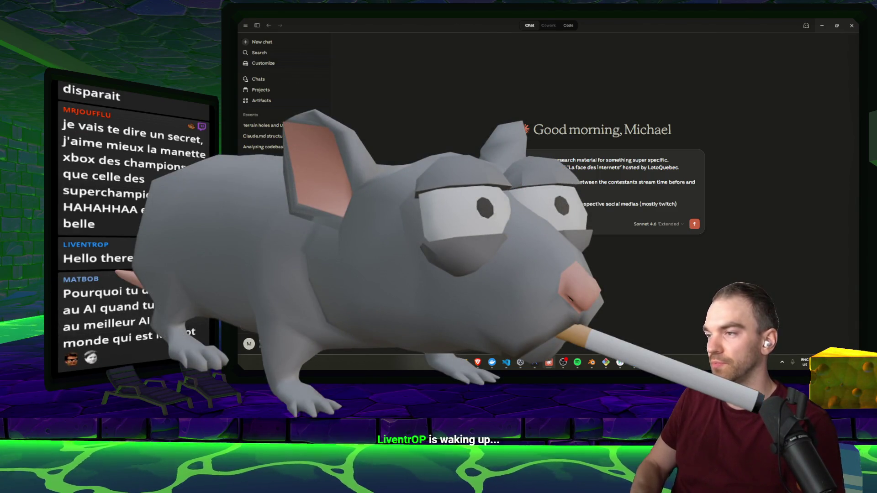
type("tend the contest")
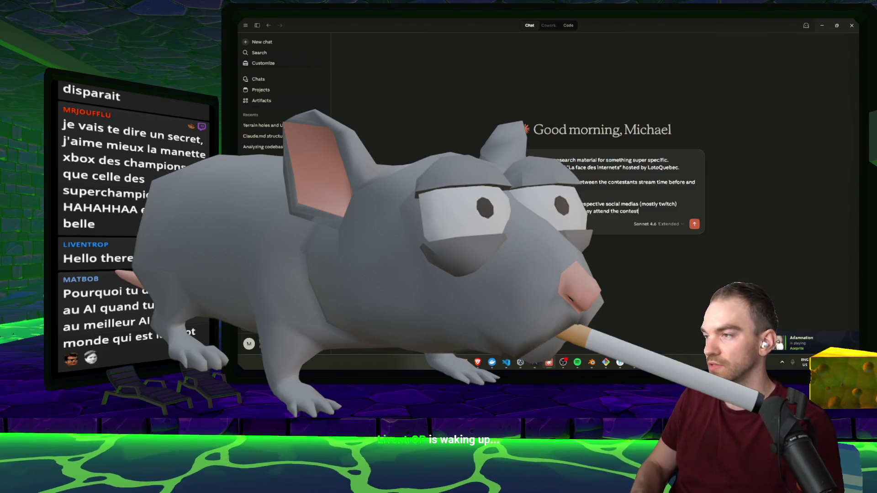
key("shift+Return")
type("3 - Pu")
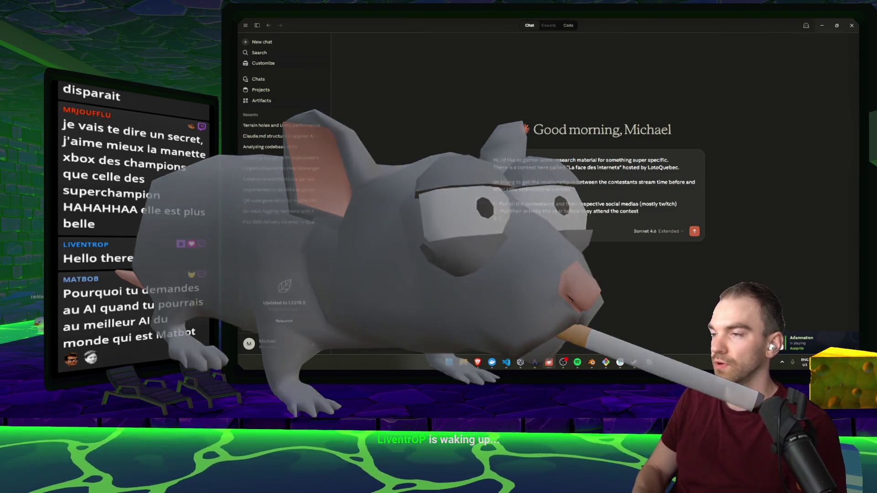
type("ll their ac")
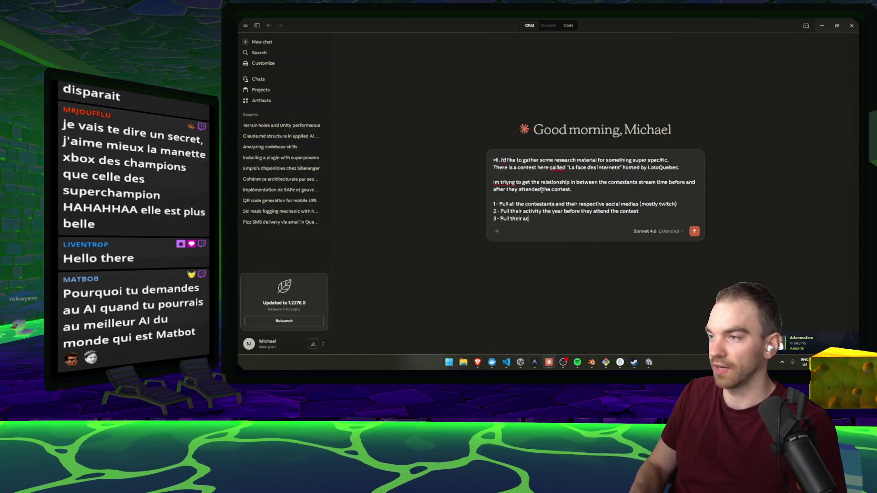
type("tivity after")
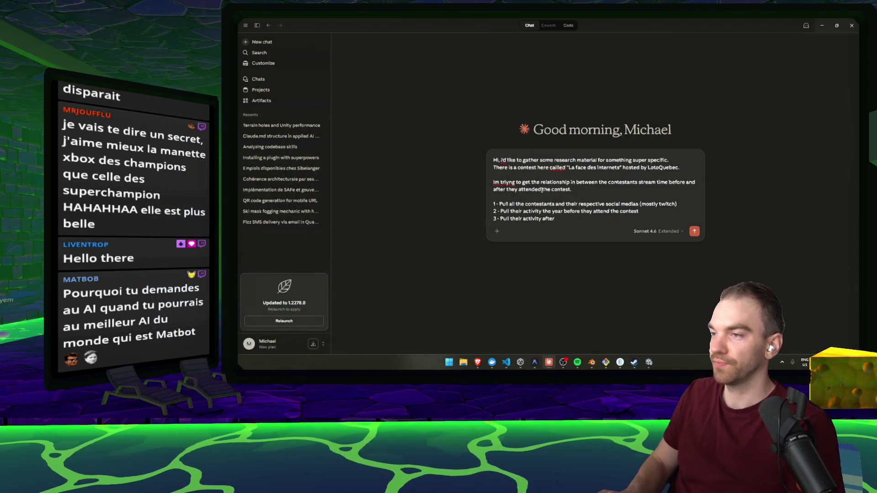
Step: Add the timeline item and the note that the contest runs yearly for about 4 months, then send
key("shift+Return")
type("- wr")
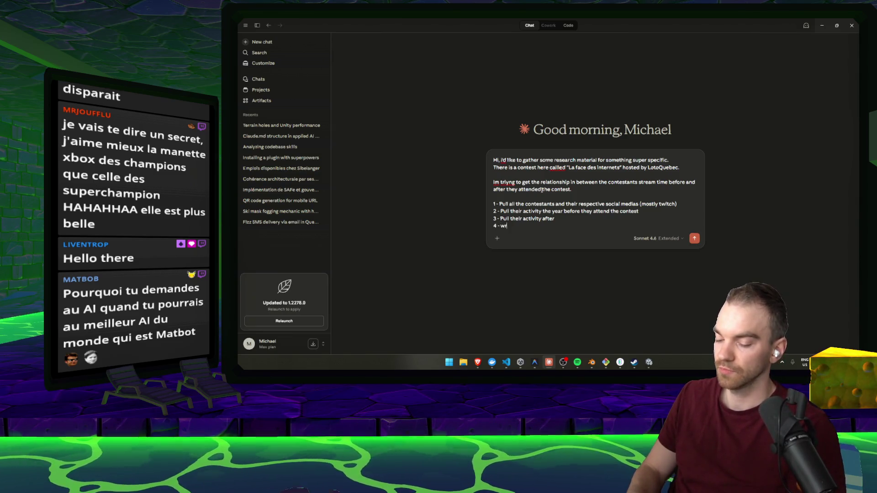
type(" a report pd")
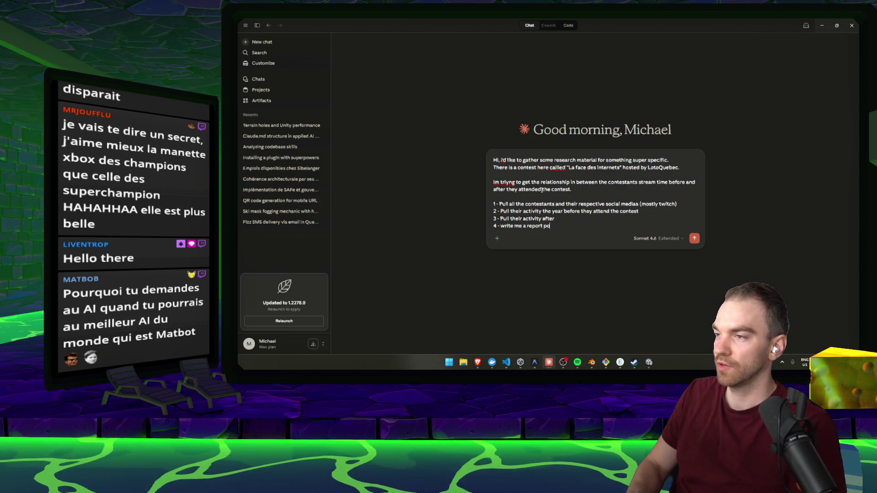
key("BackSpace")
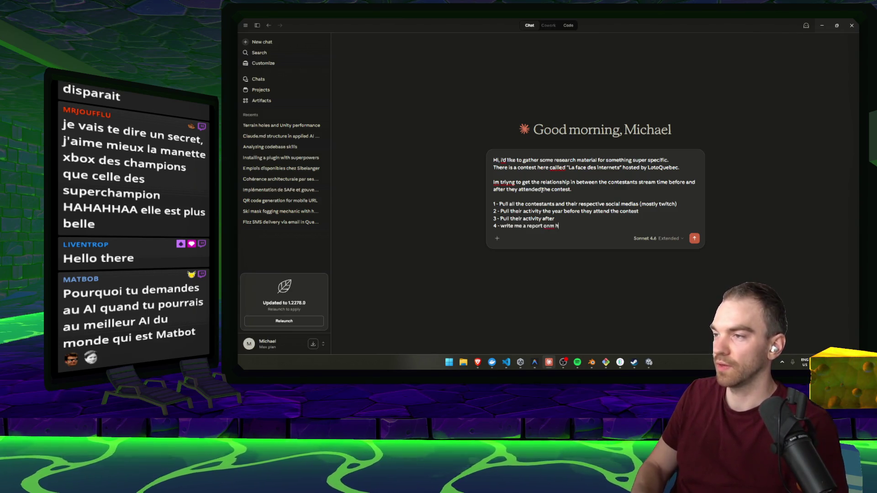
type("the contest")
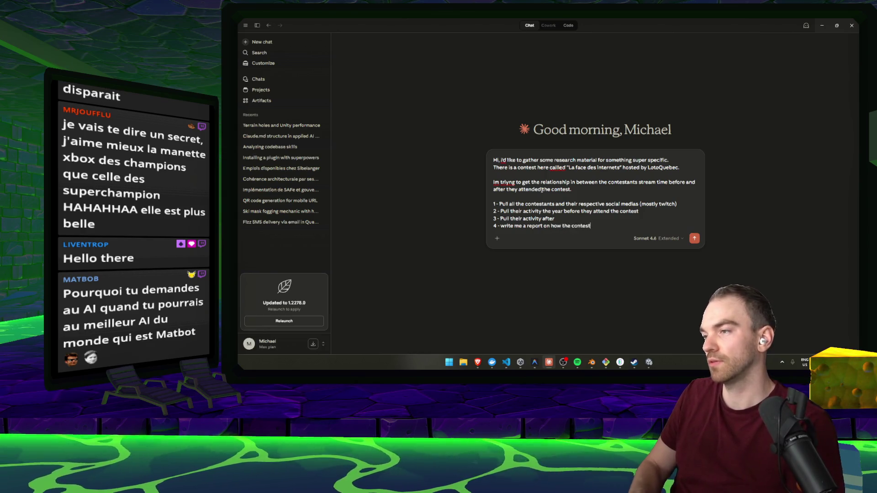
type(" affected theior ")
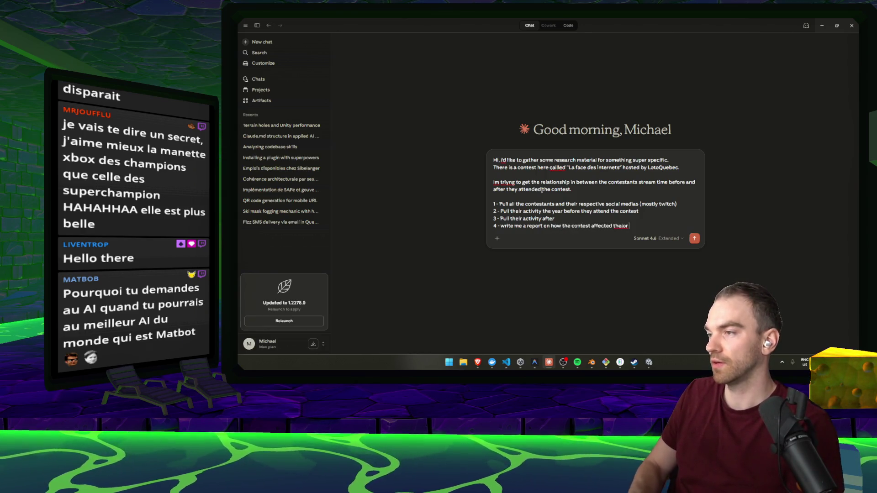
key("BackSpace")
key("BackSpace")
key("BackSpace")
type("r online ")
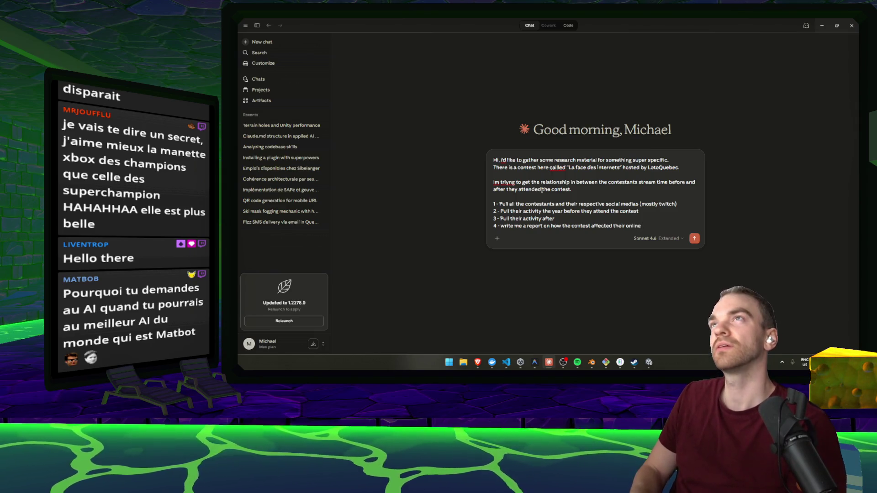
type("presence")
key("shift+Return")
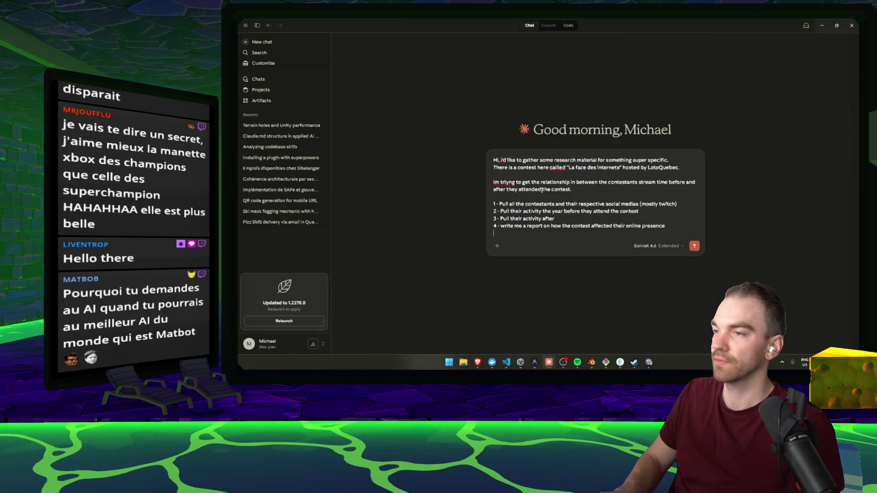
type("Do note ")
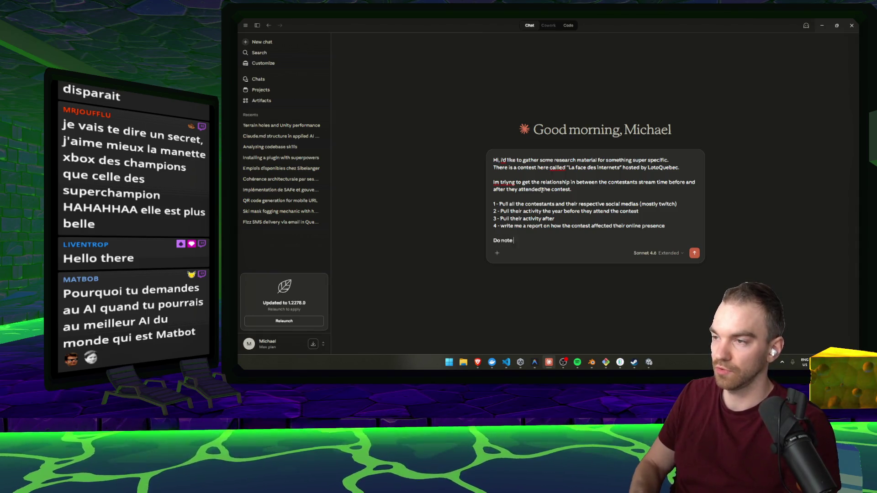
type("that this contest is")
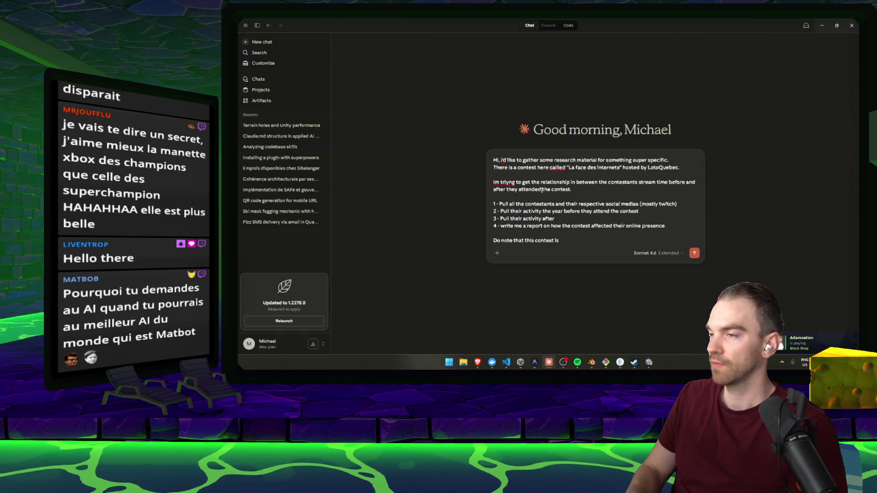
type(" hosted ev")
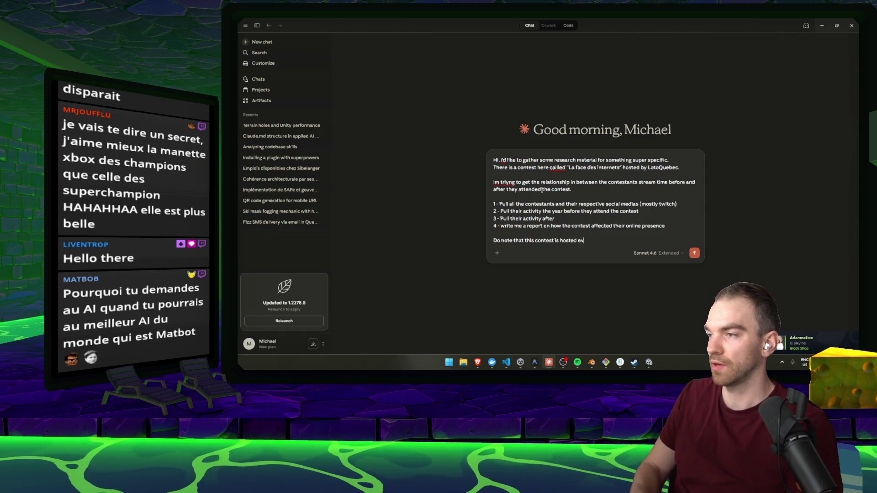
type("ery year, and the")
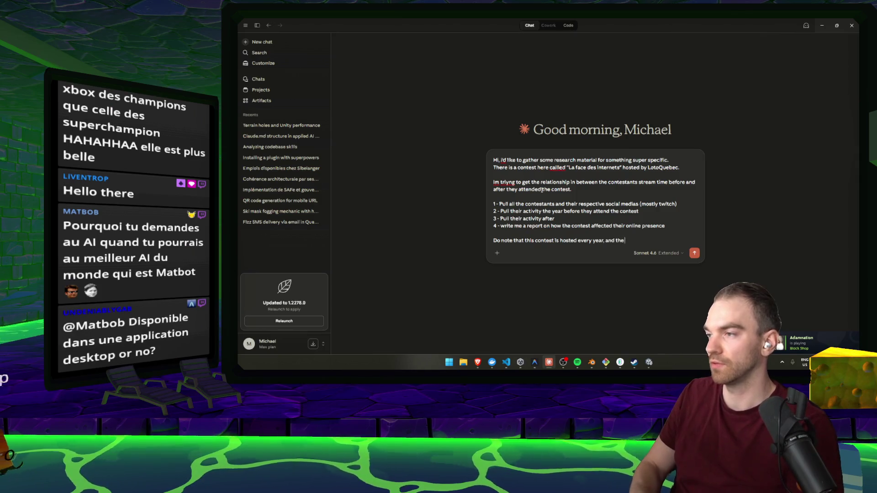
type("is roughly 4 months")
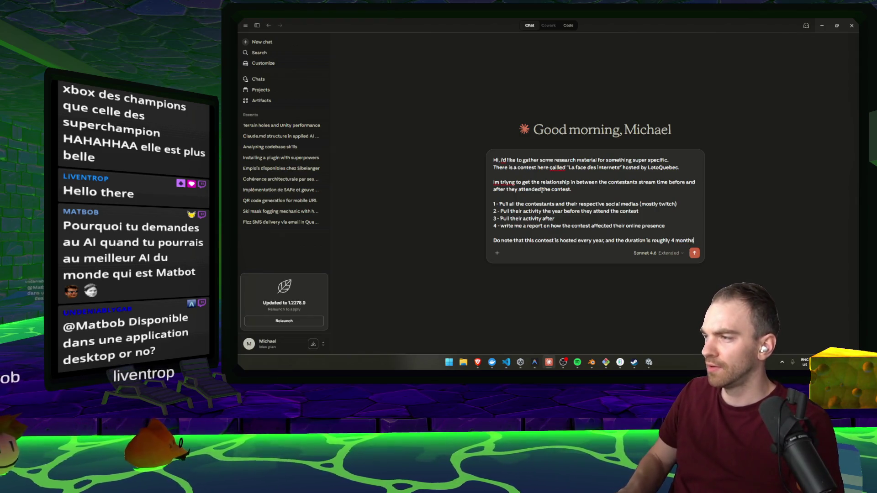
key("Return")
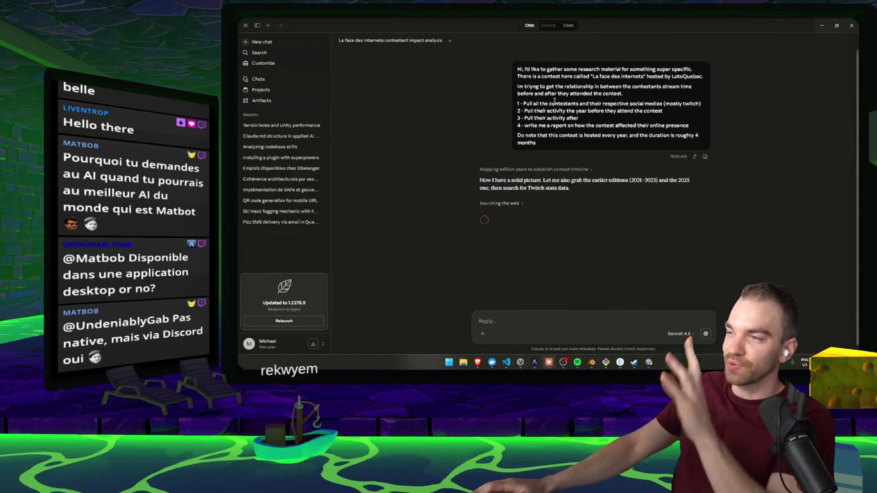
key("alt+Tab")
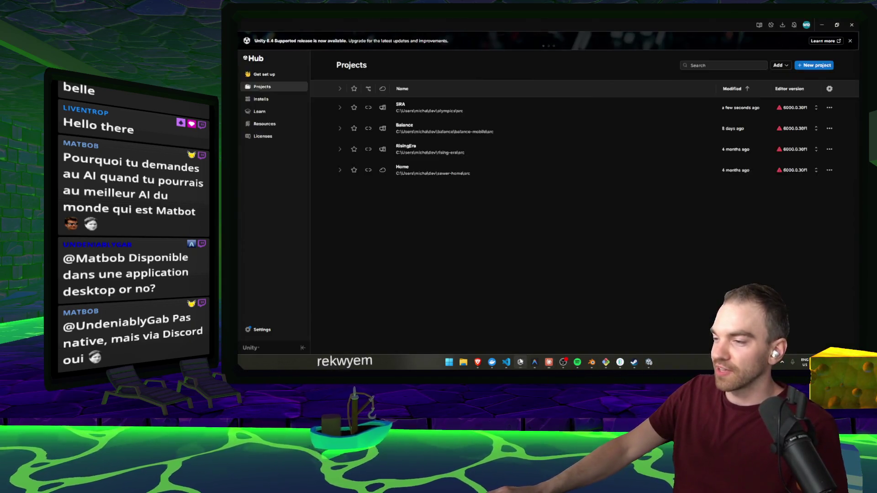
key("alt+Tab")
key("Tab")
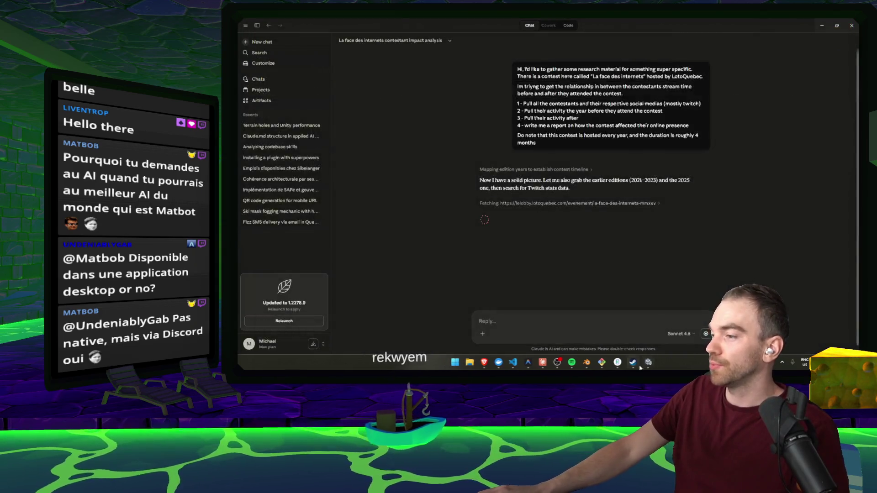
mouse_move(592, 235)
left_mouse_down()
mouse_move(505, 105)
mouse_move(500, 133)
mouse_move(475, 126)
mouse_move(587, 143)
mouse_move(609, 135)
left_mouse_up()
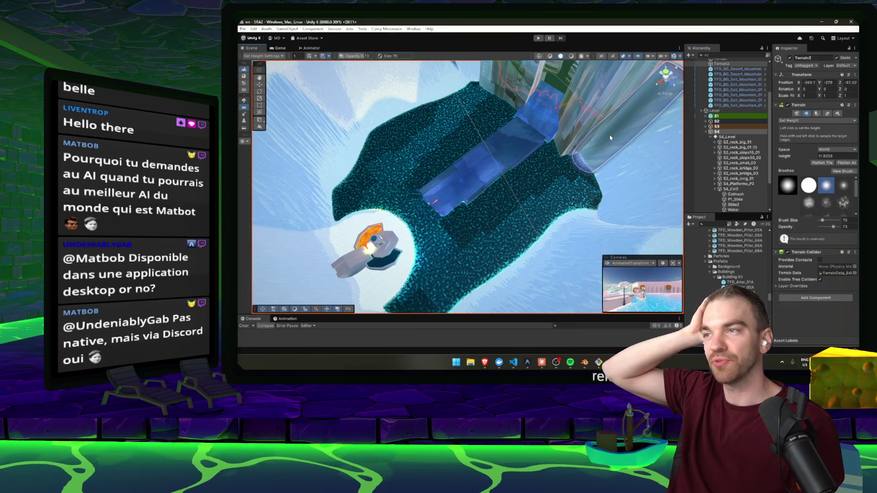
Step: Raise and flatten the terrain patch beside the right cliff with the Set Height brush
mouse_move(609, 135)
left_mouse_down()
mouse_move(512, 117)
mouse_move(618, 147)
left_mouse_up()
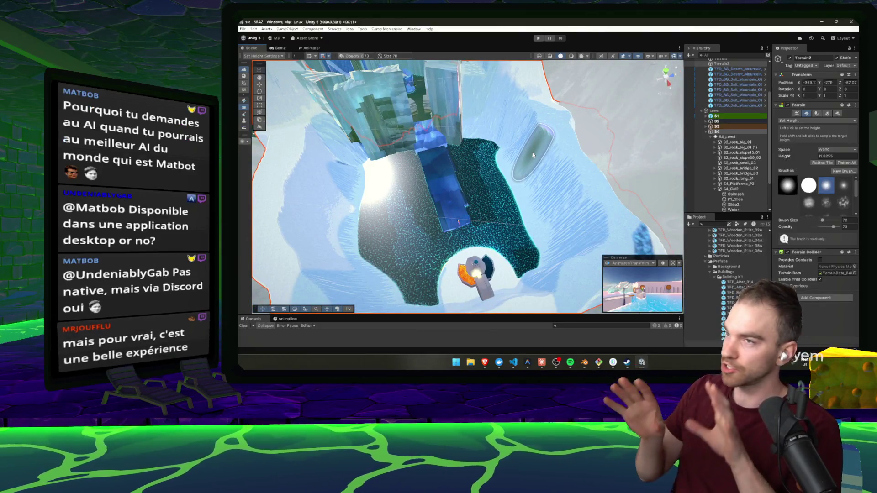
mouse_move(533, 156)
left_mouse_down()
mouse_move(440, 134)
mouse_move(293, 175)
mouse_move(850, 188)
mouse_move(772, 209)
mouse_move(785, 201)
mouse_move(472, 151)
mouse_move(494, 174)
mouse_move(469, 185)
mouse_move(526, 182)
mouse_move(530, 193)
mouse_move(471, 151)
mouse_move(613, 158)
left_mouse_up()
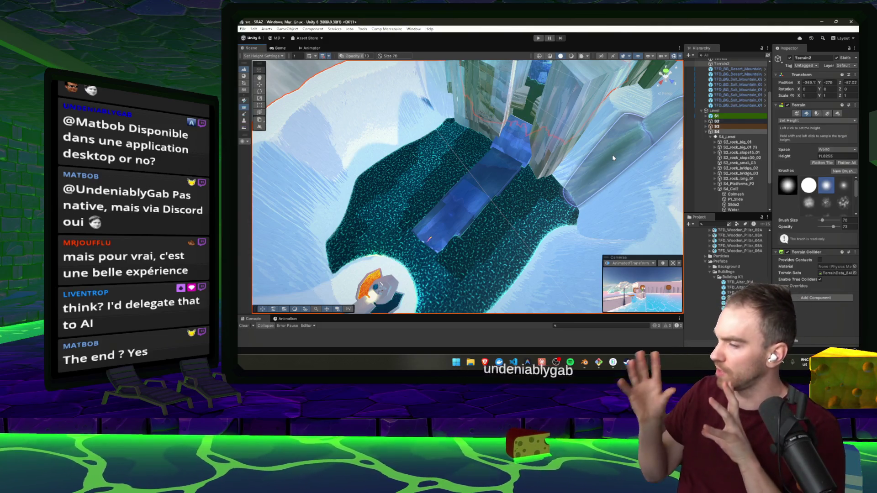
left_click_drag(613, 158, 594, 93)
Step: Playtest the level down the ice slide, then stop Play mode and return to editing
left_click(539, 38)
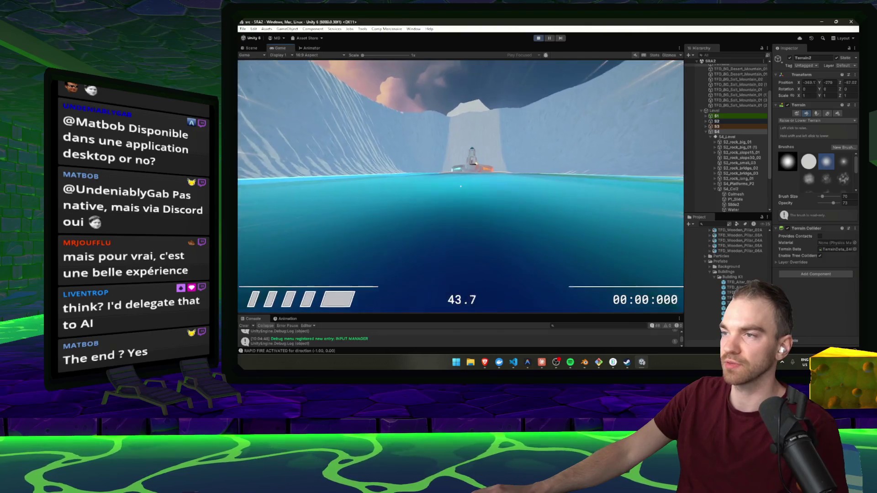
key("Escape")
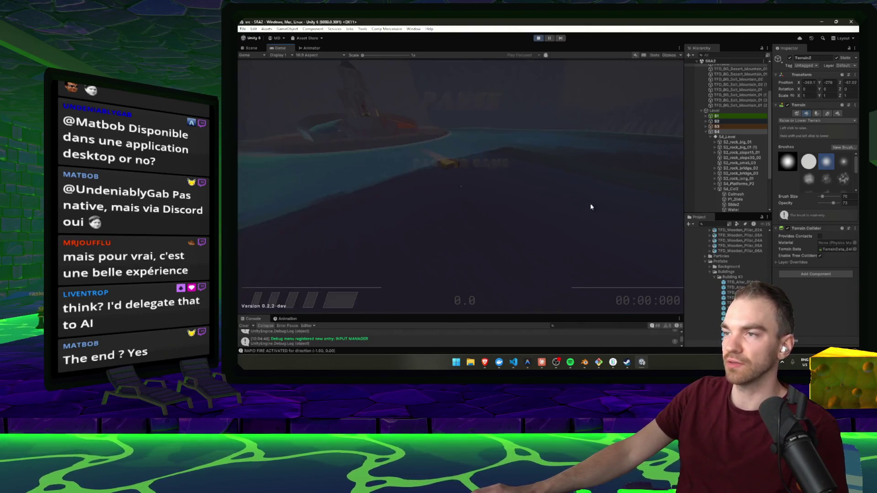
key("ctrl+p")
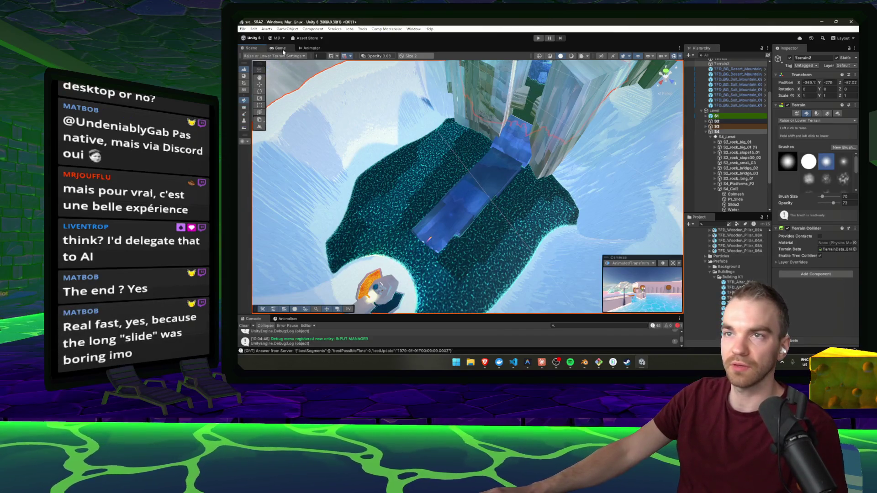
left_click(716, 152)
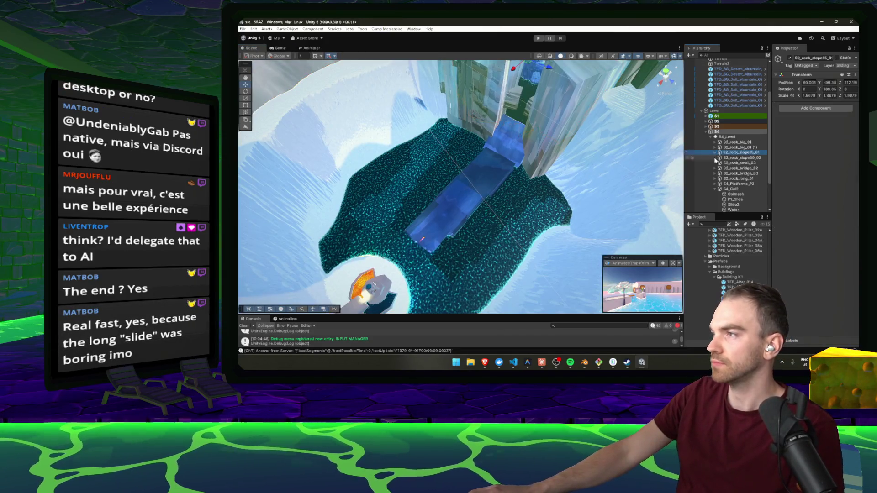
Step: Tilt the ice slide piece geo_rock_big_01 (1) and raise it slightly
left_click(480, 177)
key("e")
left_click_drag(477, 178, 482, 167)
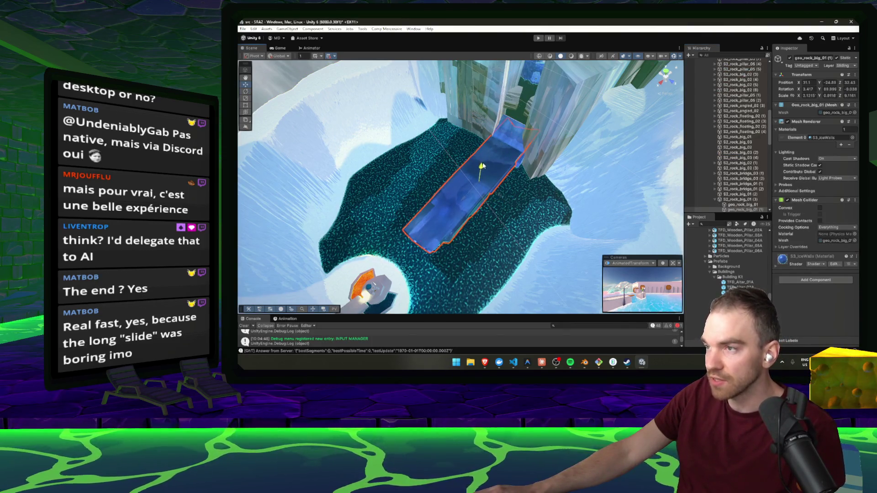
left_click_drag(481, 177, 473, 176)
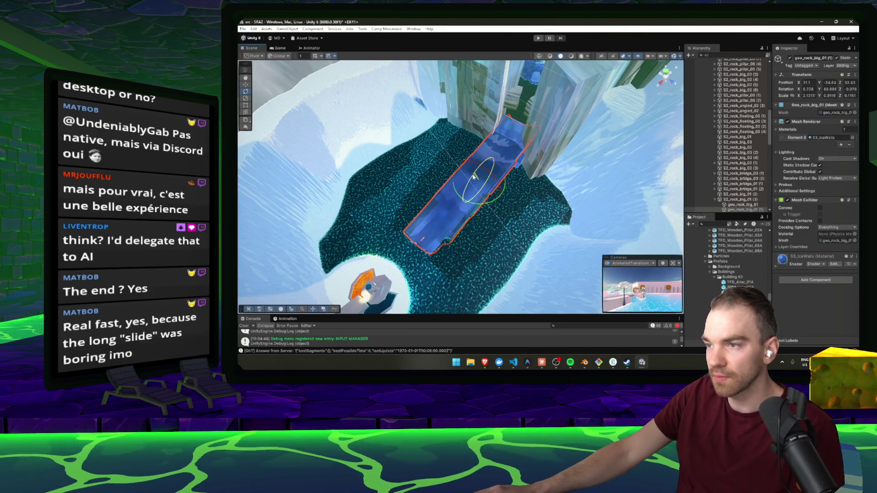
key("w")
left_click_drag(461, 213, 471, 241)
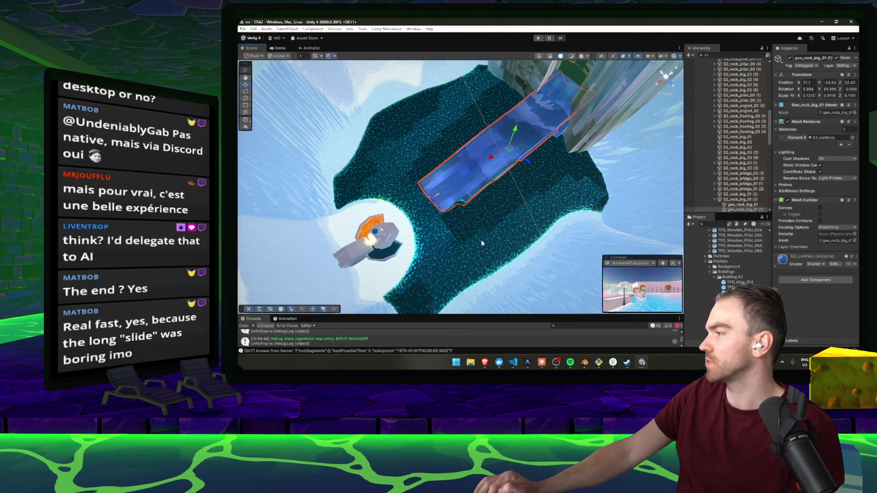
Step: Playtest the adjusted slide and stop Play mode
left_click(540, 39)
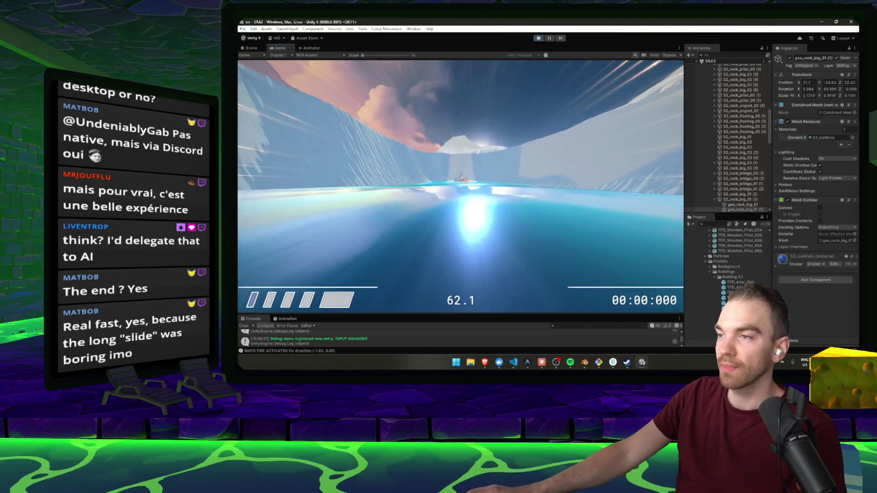
key("Escape")
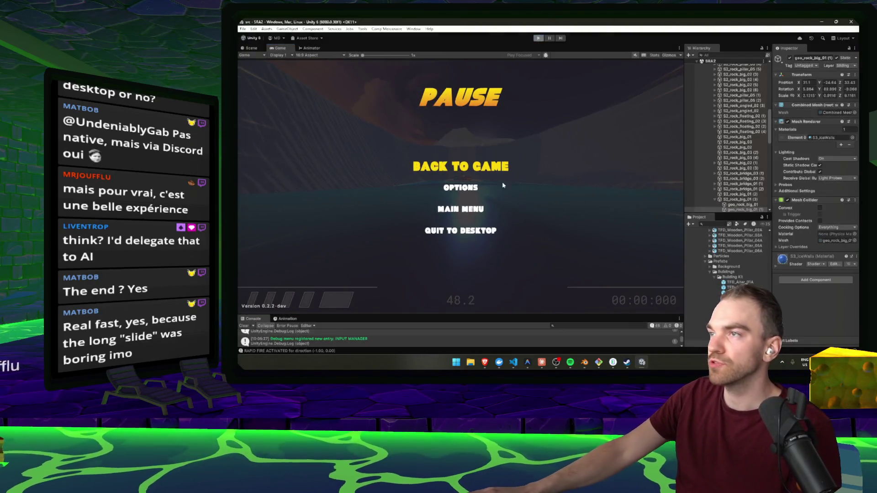
key("ctrl+p")
Step: Narrow the slide piece to about half its width and playtest it again
left_click_drag(494, 132, 501, 139)
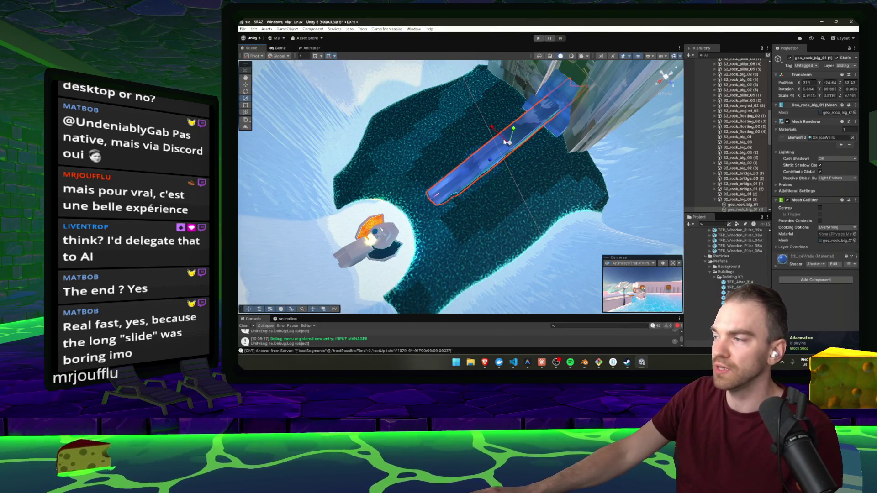
left_click(539, 38)
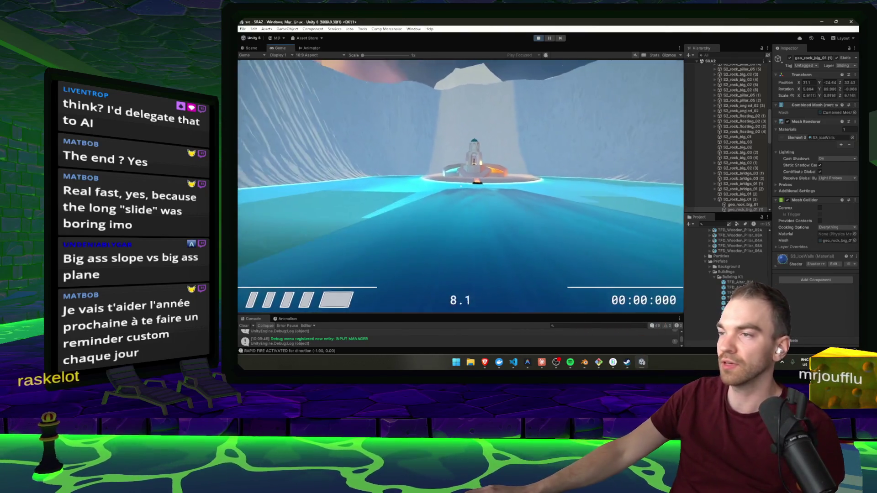
key("Escape")
left_click(538, 39)
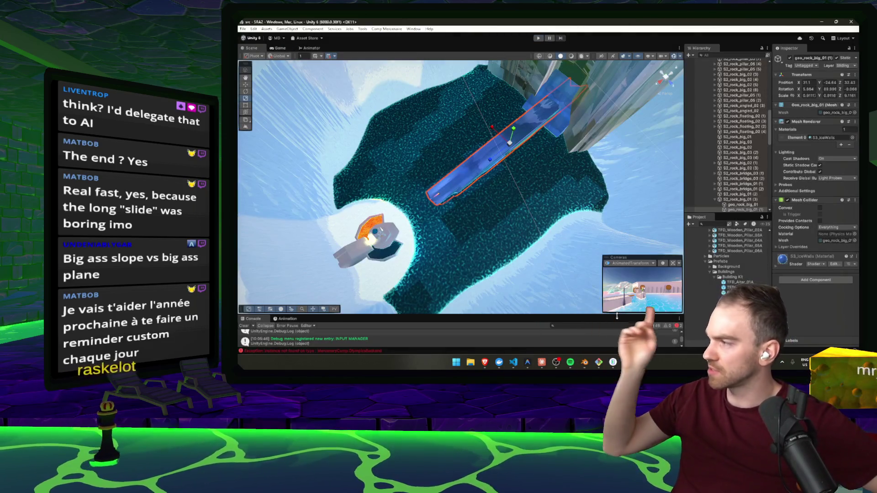
left_click(542, 362)
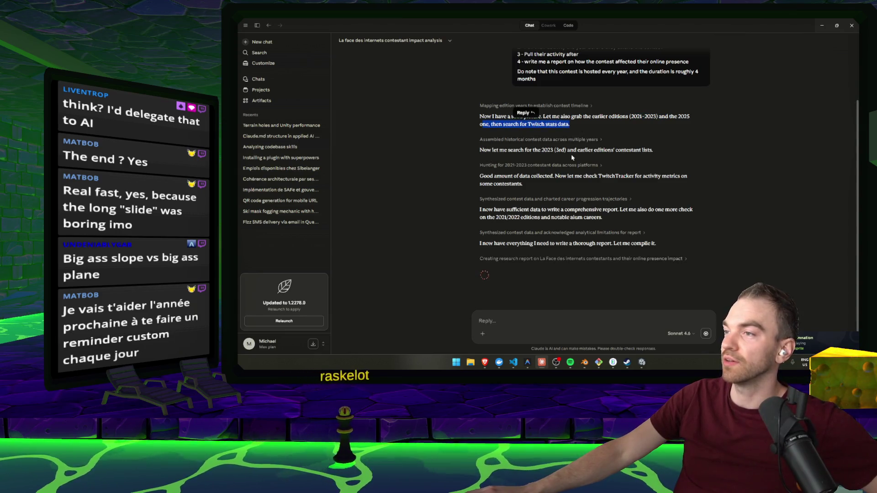
Step: Read the collected-data paragraph and TwitchTracker mention in Claude's notes, then return to Unity's Scene view
triple_click(480, 181)
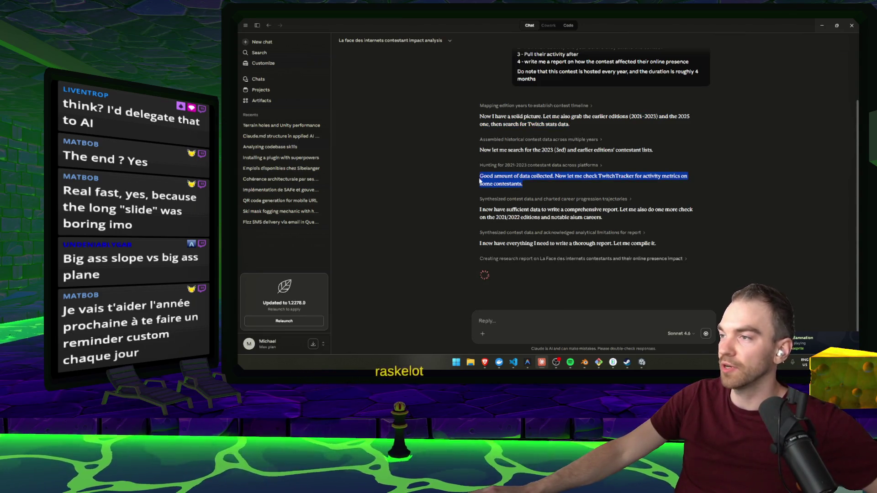
double_click(622, 177)
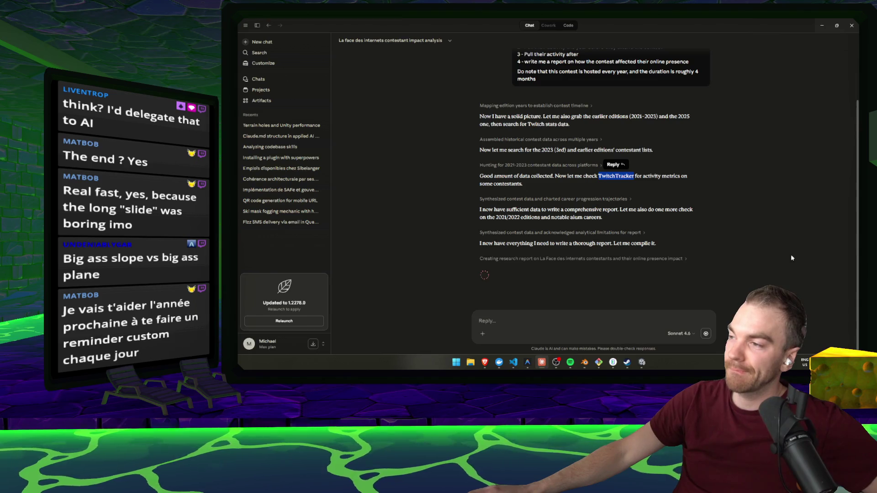
left_click(822, 25)
mouse_move(457, 182)
left_mouse_down()
mouse_move(503, 148)
mouse_move(563, 178)
left_mouse_up()
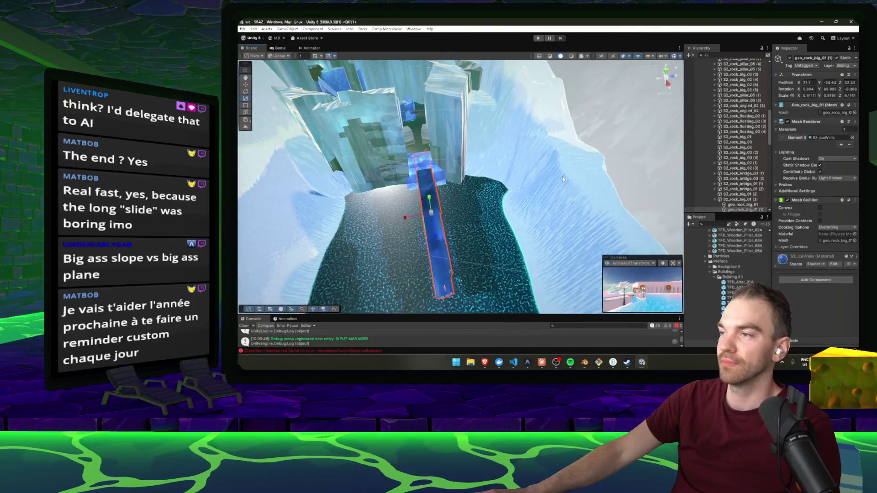
Step: Select the terrain and, with Set Height, raise the ridge and reshape the slope beside the pit floor
left_click(563, 176)
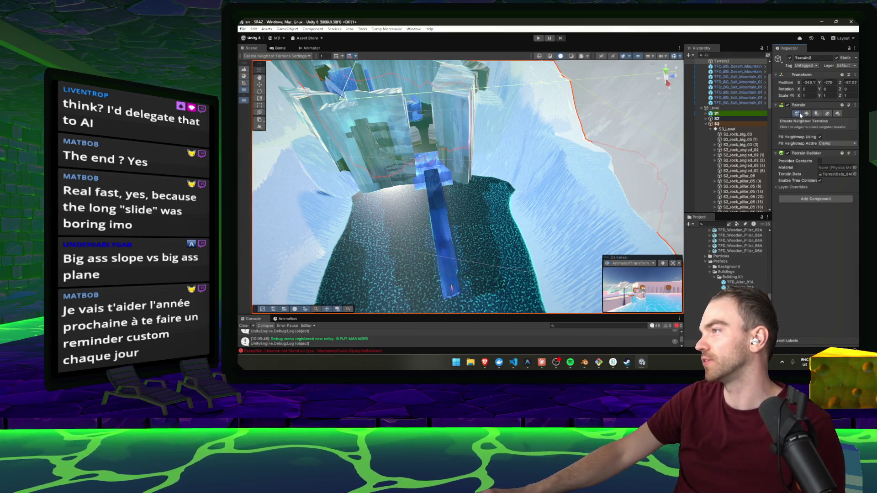
left_click(807, 122)
left_click(804, 128)
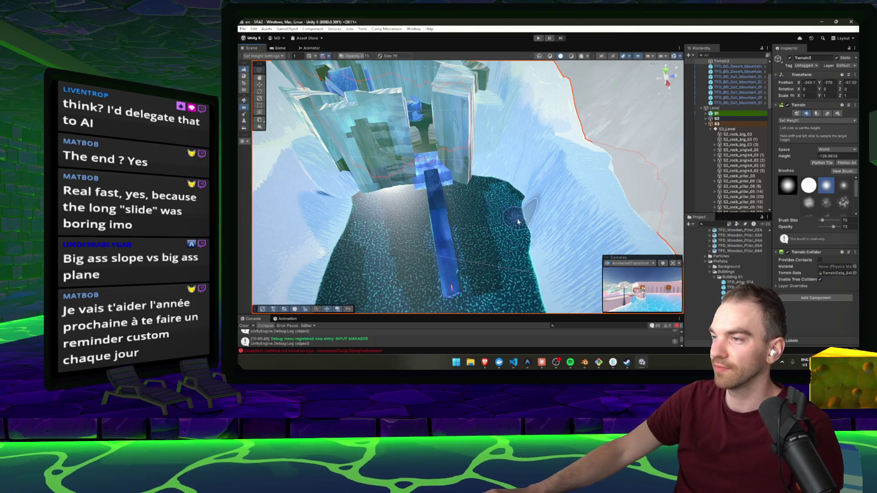
mouse_move(527, 203)
left_mouse_down()
mouse_move(530, 180)
mouse_move(519, 229)
mouse_move(441, 157)
mouse_move(502, 236)
mouse_move(475, 151)
mouse_move(484, 137)
mouse_move(530, 183)
mouse_move(520, 204)
left_mouse_up()
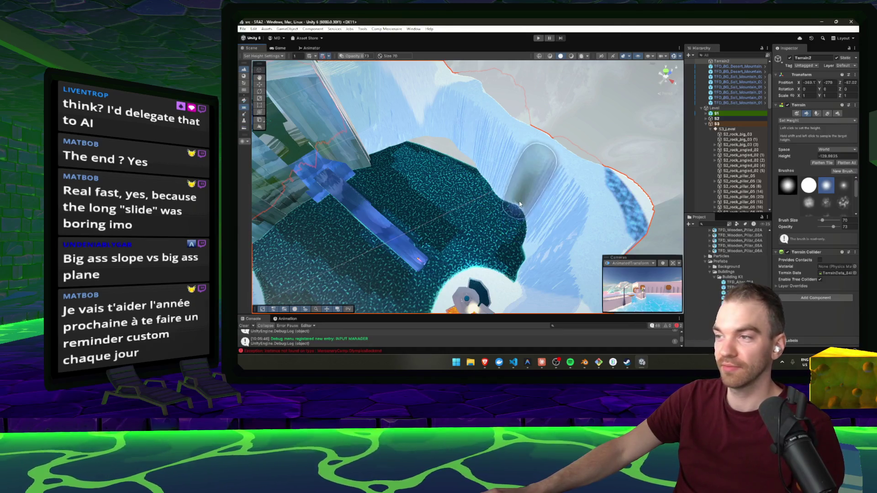
mouse_move(482, 170)
left_mouse_down()
mouse_move(485, 155)
mouse_move(432, 164)
mouse_move(379, 141)
mouse_move(351, 178)
mouse_move(359, 151)
mouse_move(372, 152)
mouse_move(354, 130)
mouse_move(365, 147)
mouse_move(397, 155)
mouse_move(365, 130)
mouse_move(382, 121)
mouse_move(398, 128)
mouse_move(405, 197)
mouse_move(333, 214)
mouse_move(329, 196)
mouse_move(475, 224)
mouse_move(431, 238)
mouse_move(403, 231)
mouse_move(393, 242)
mouse_move(389, 210)
mouse_move(606, 368)
left_mouse_up()
left_click(584, 362)
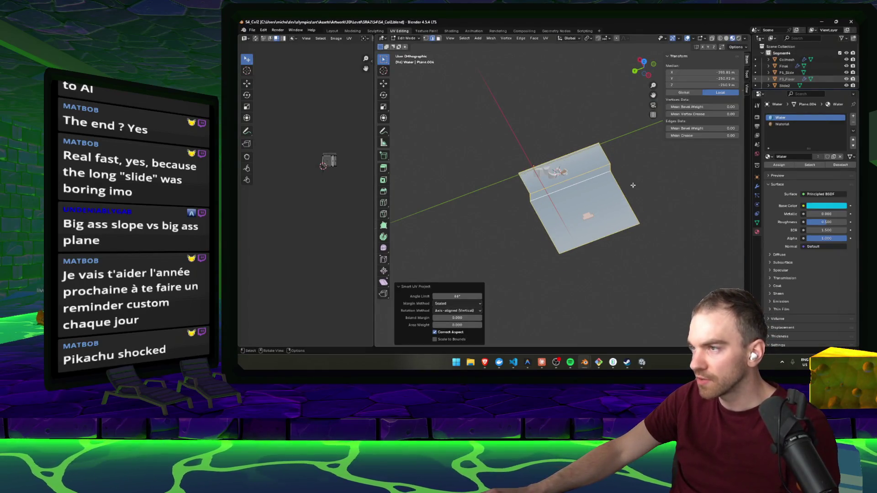
Step: Move the Water plane's edge about -77 m along Y and save S4_Col2.blend
left_click(633, 185)
left_click(622, 188)
left_click(613, 176)
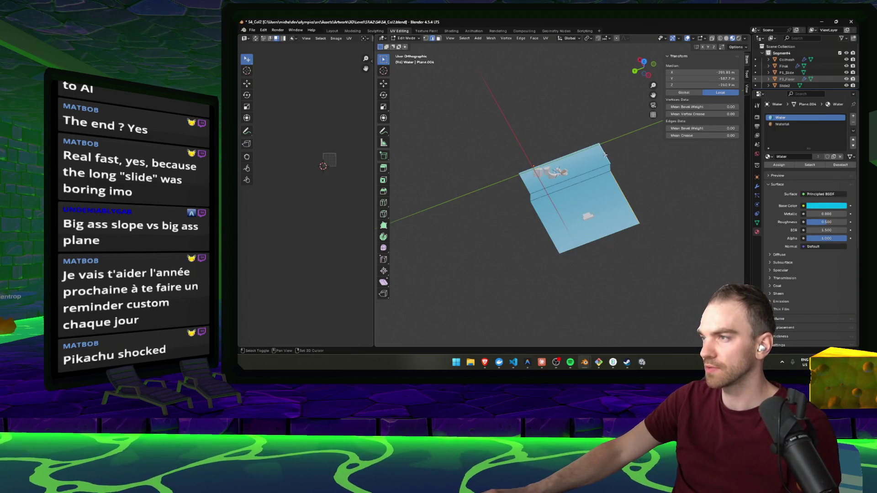
key("g")
key("y")
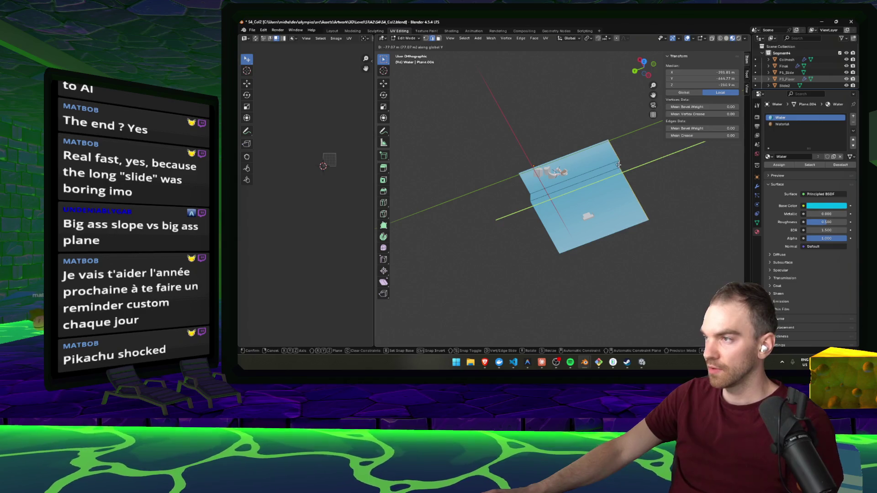
left_click(619, 164)
key("ctrl+s")
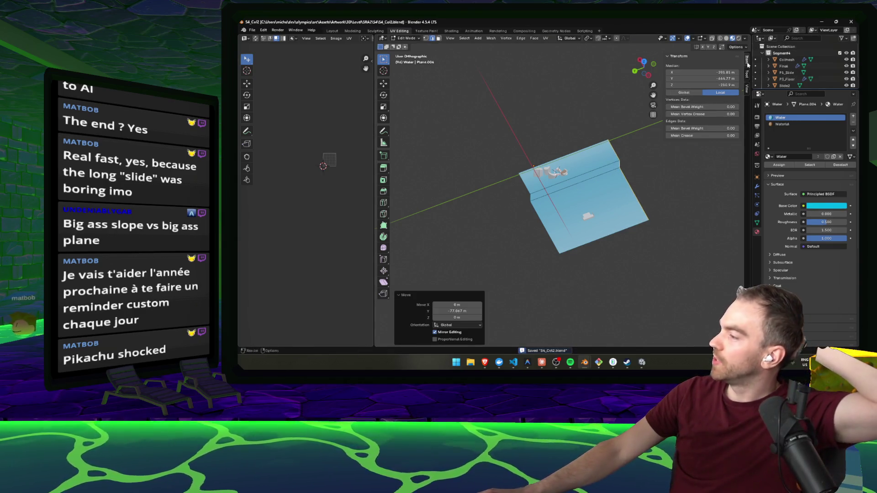
left_click(822, 22)
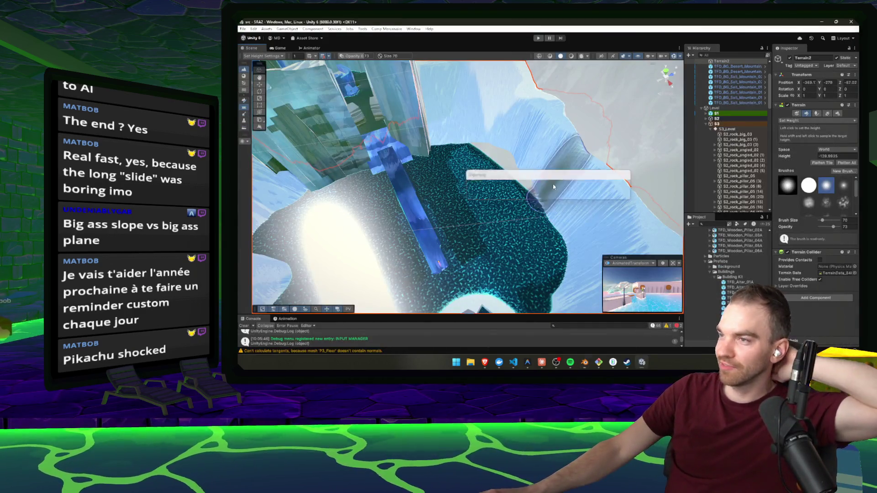
Step: Push one salt mountain backdrop further back along Z and nudge the other across the ground
left_click_drag(548, 183, 604, 158)
left_click(604, 158)
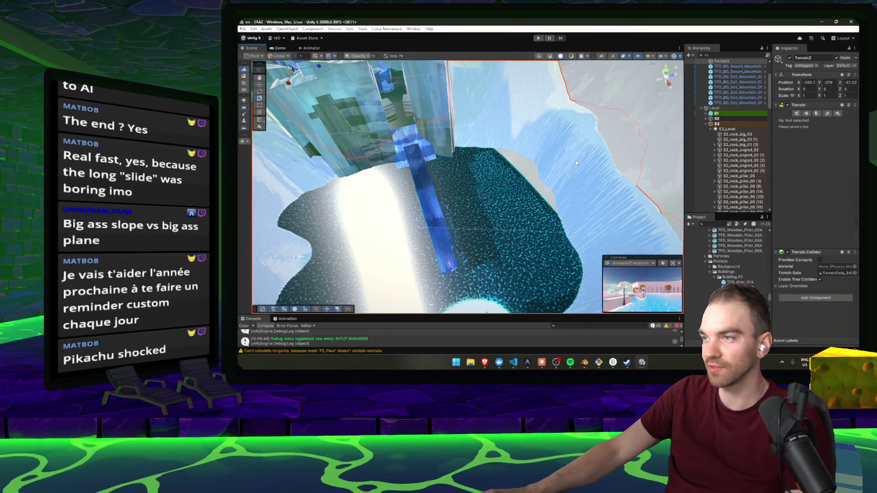
scroll(533, 167, "down", 5)
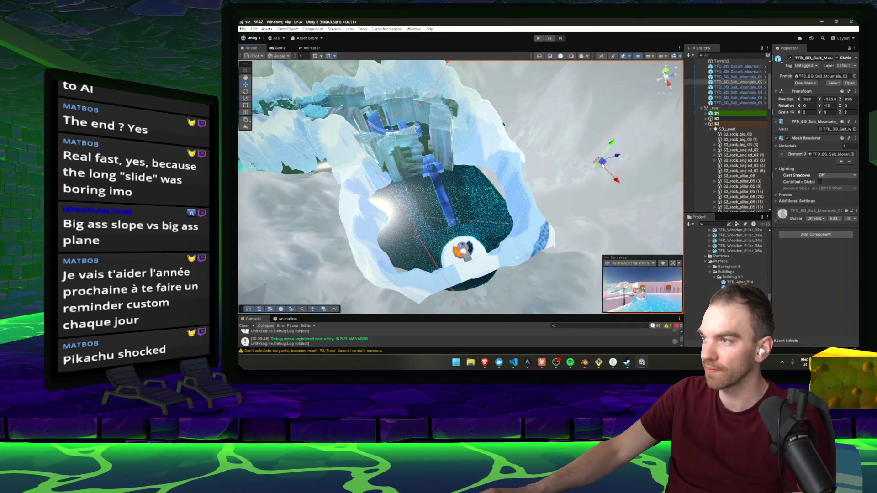
left_click_drag(618, 157, 623, 153)
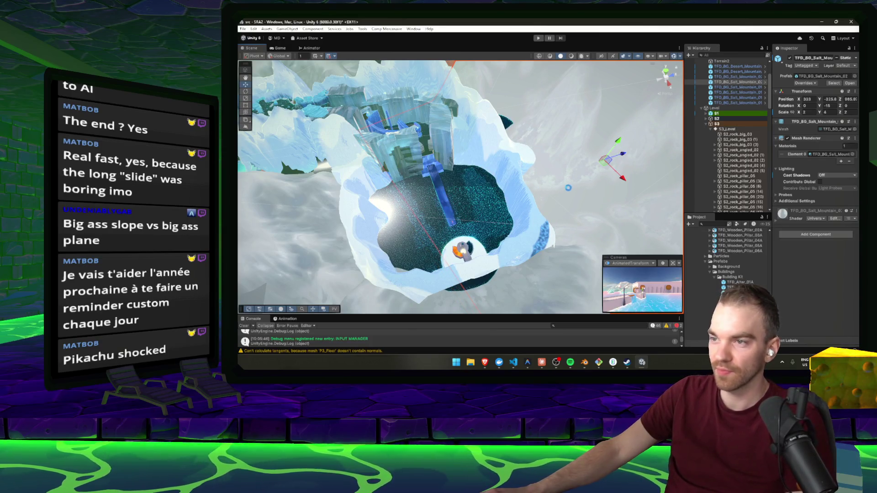
left_click(391, 240)
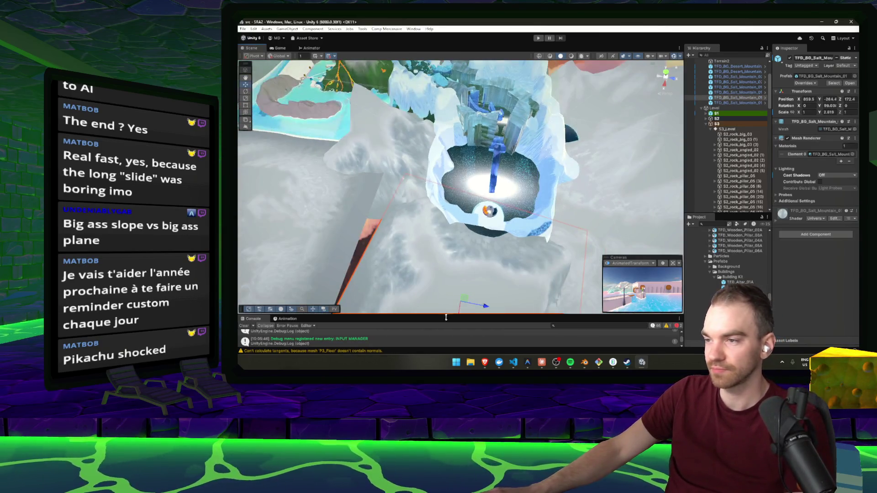
left_click_drag(465, 299, 463, 297)
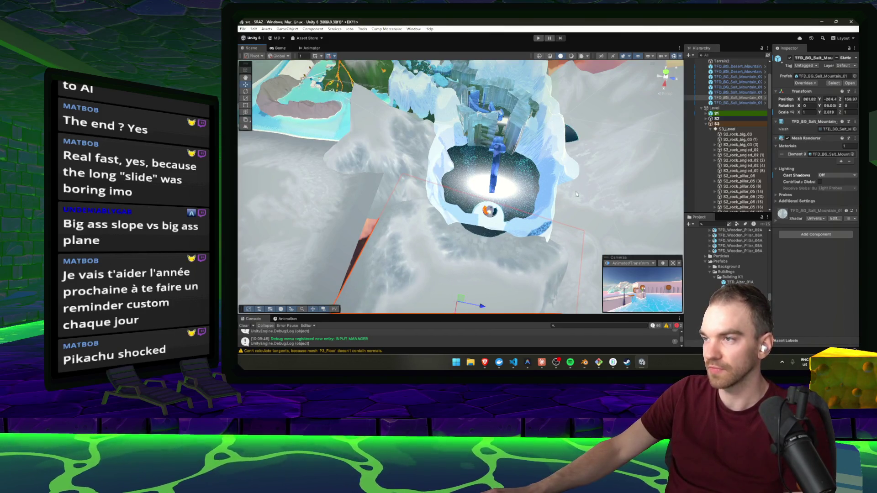
Step: Orbit around the pit and look down the slide to check the new layout
mouse_move(524, 169)
left_mouse_down()
mouse_move(532, 177)
mouse_move(519, 163)
mouse_move(622, 198)
mouse_move(491, 186)
left_mouse_up()
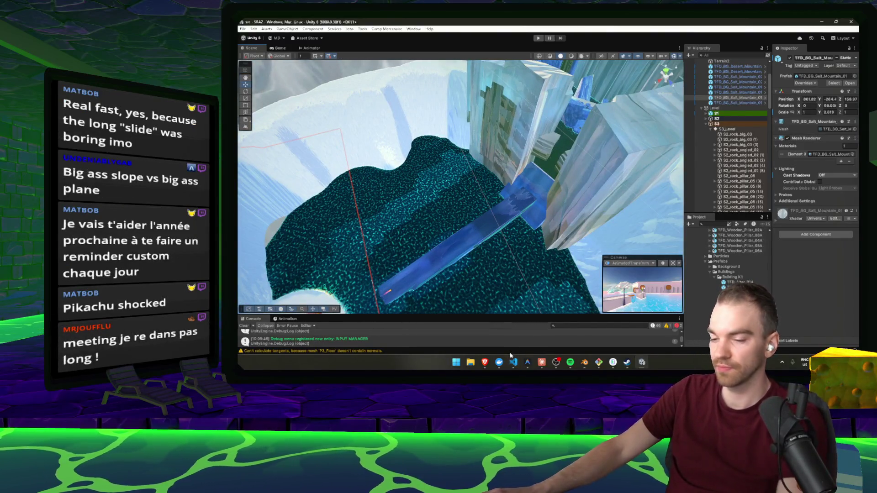
mouse_move(495, 245)
left_mouse_down()
mouse_move(433, 259)
mouse_move(513, 244)
mouse_move(502, 201)
mouse_move(565, 185)
left_mouse_up()
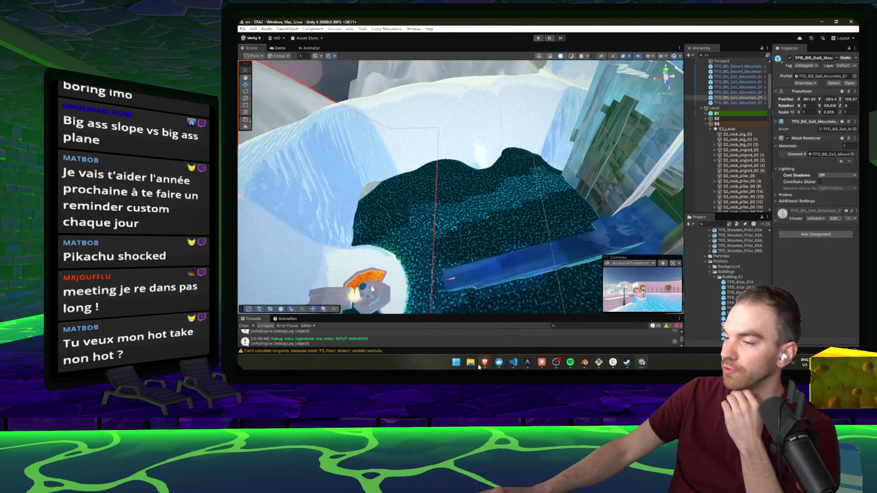
mouse_move(485, 363)
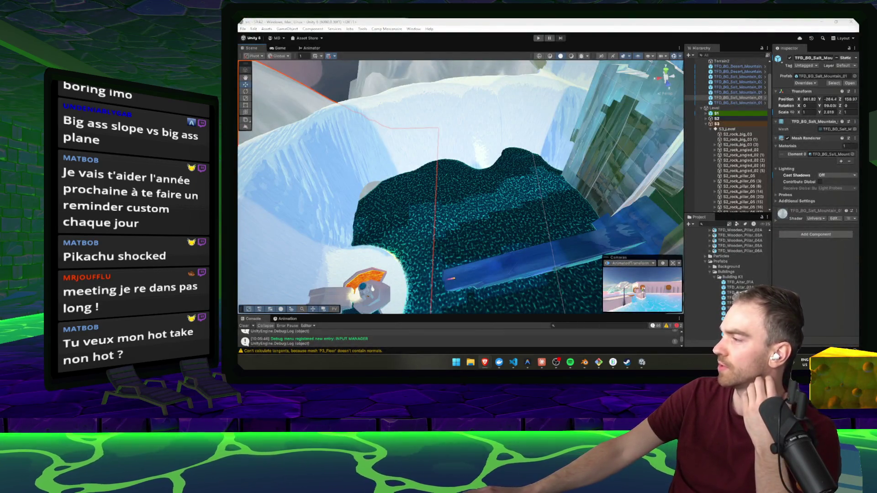
left_click(542, 362)
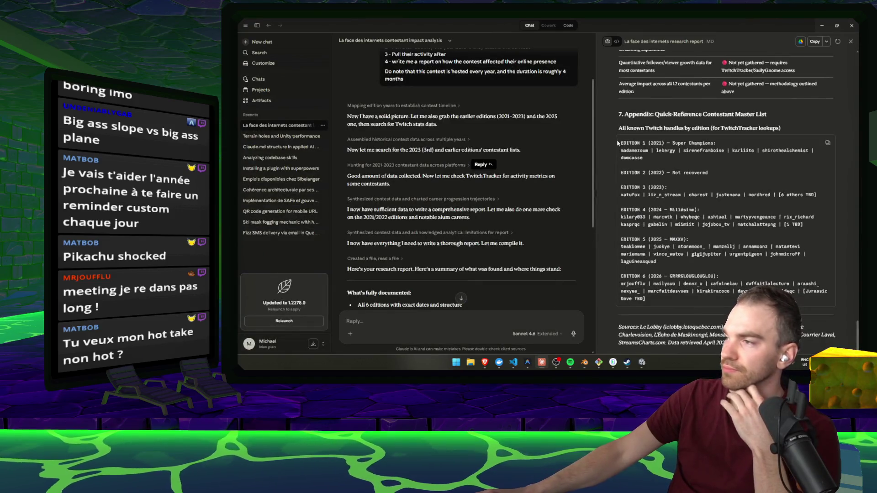
Step: Widen the report panel and review the appendix handle lists for Editions 1, 3, 4 and 6
left_click_drag(597, 130, 487, 133)
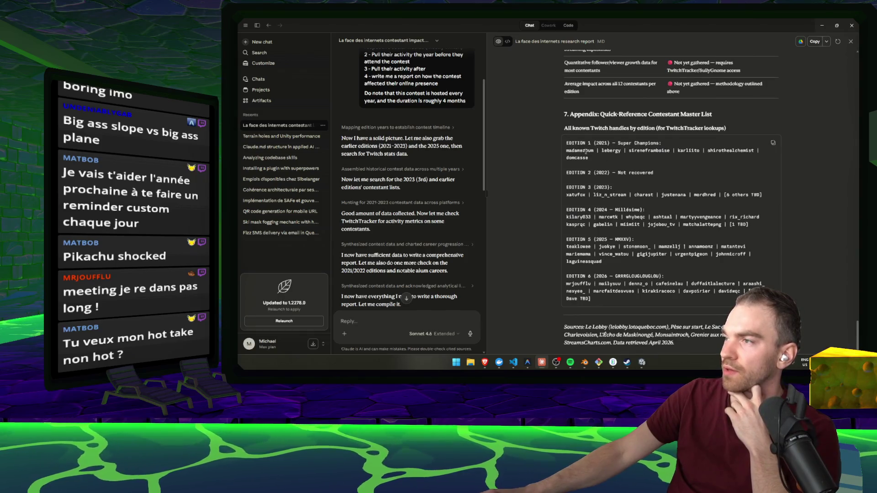
left_click(612, 151)
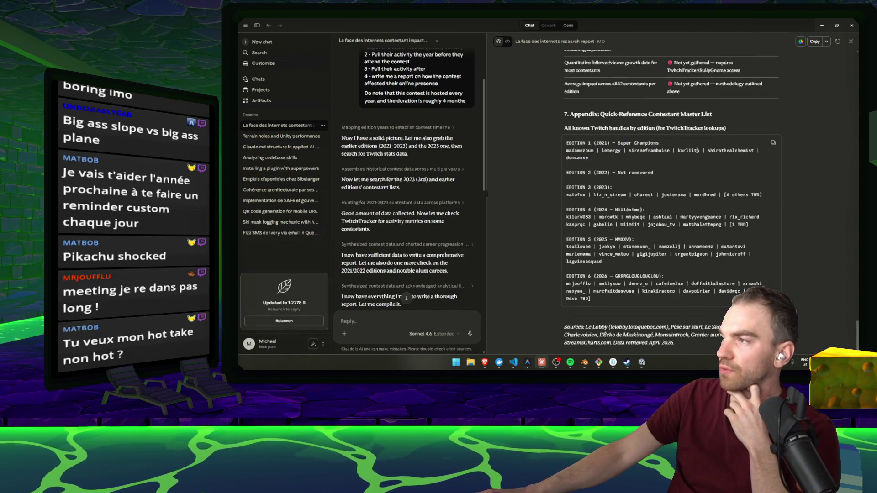
triple_click(587, 158)
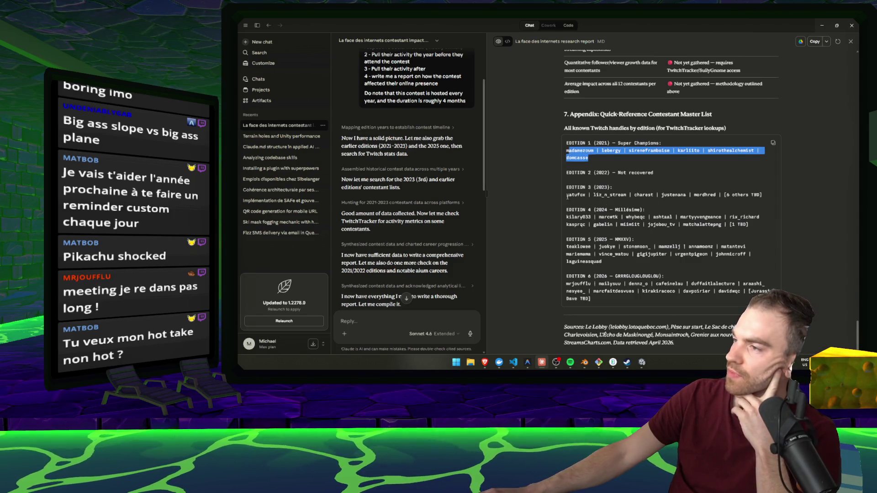
left_click(617, 194)
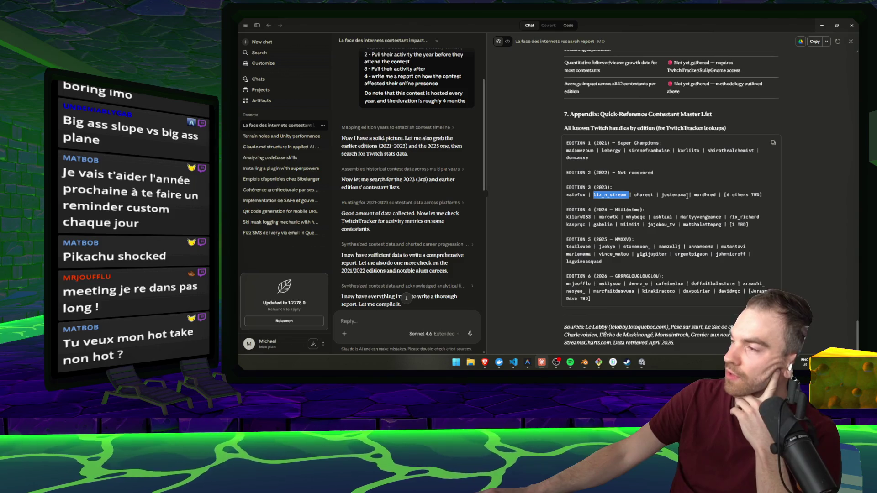
double_click(576, 195)
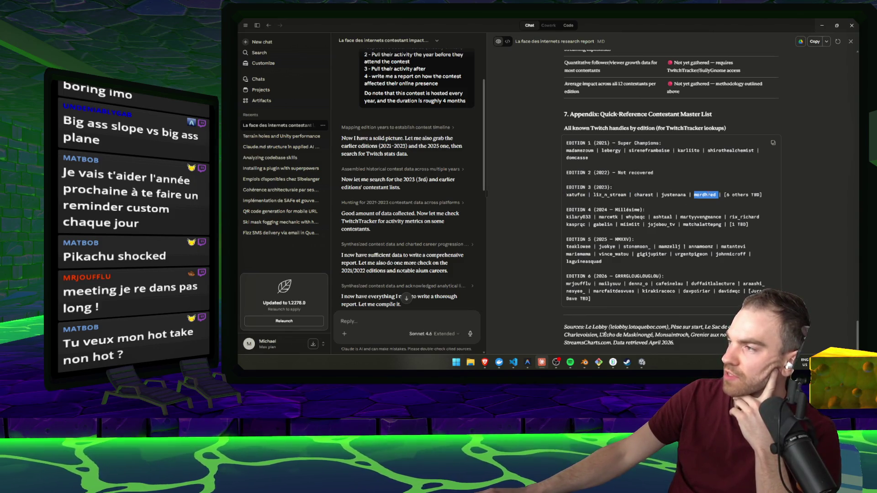
left_click_drag(768, 200, 734, 193)
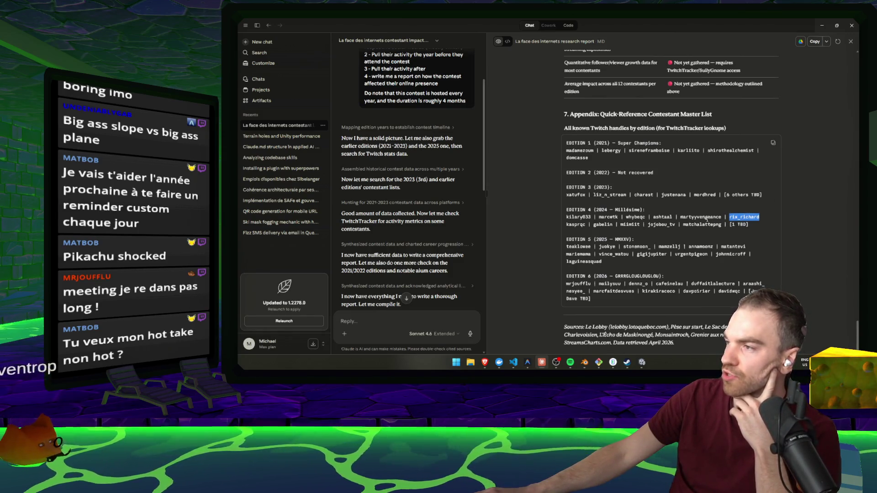
double_click(695, 217)
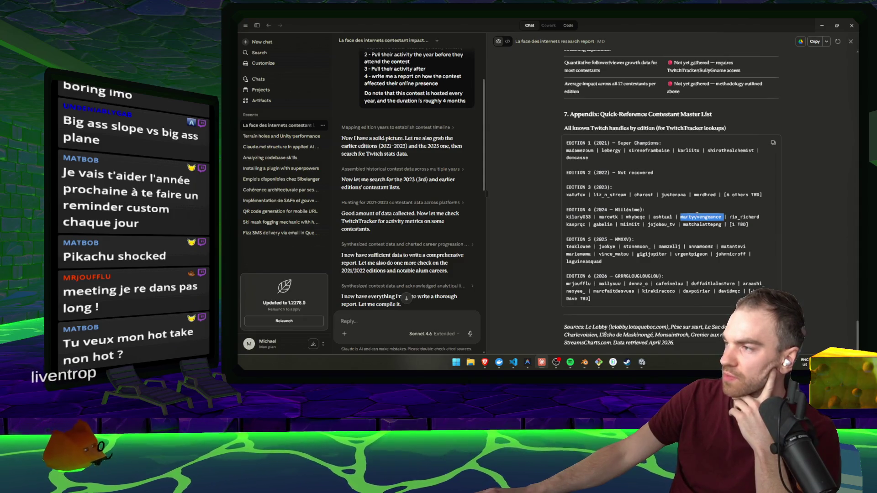
double_click(692, 225)
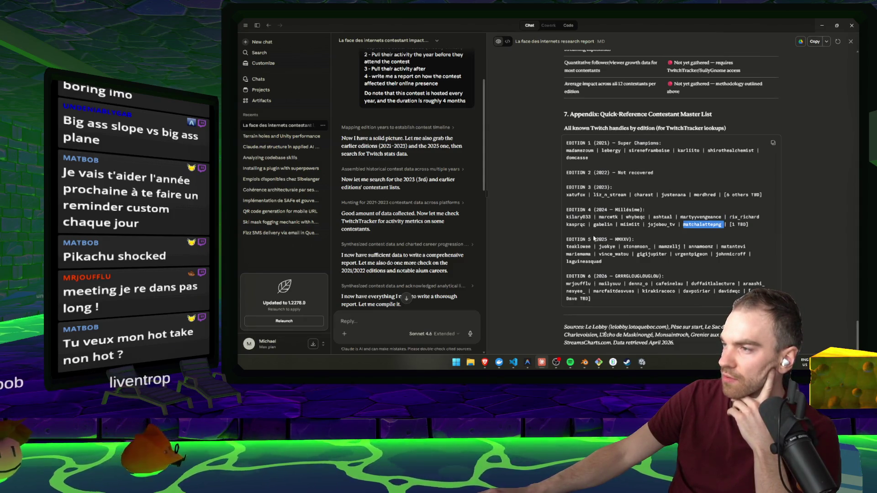
double_click(603, 225)
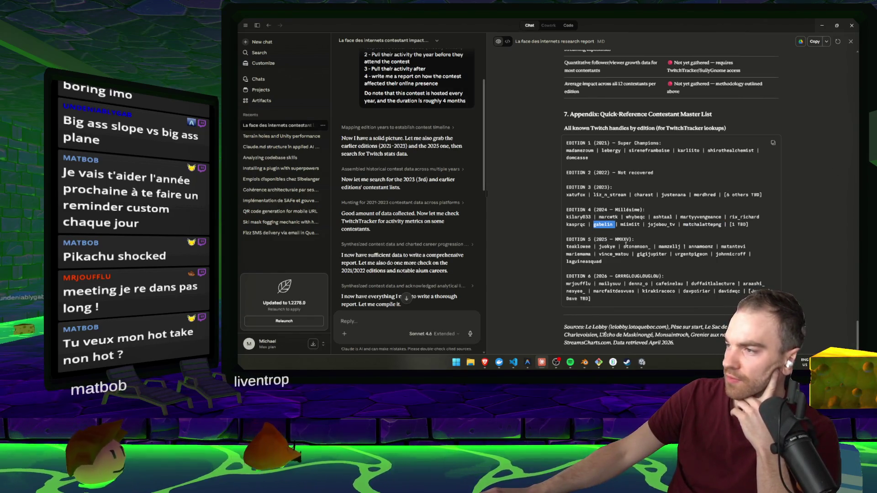
left_click_drag(577, 283, 592, 299)
left_click(591, 299)
Step: Scroll up to Summary Findings and highlight the alumni-now-coaches evidence
scroll(697, 230, "up", 3)
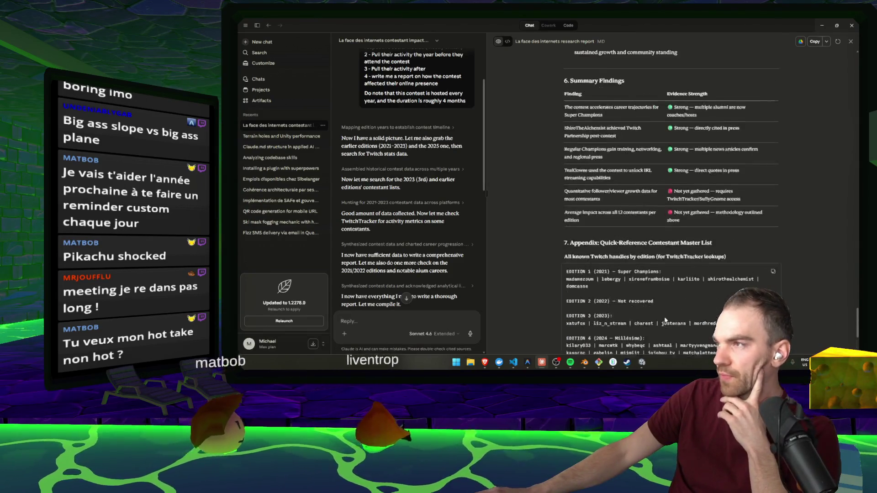
scroll(696, 229, "up", 3)
scroll(694, 232, "down", 5)
scroll(693, 235, "up", 2)
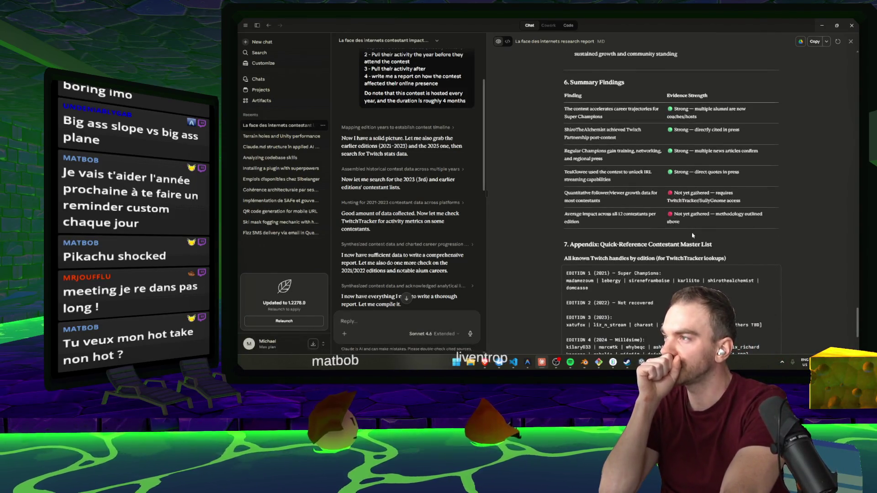
left_click_drag(695, 108, 698, 117)
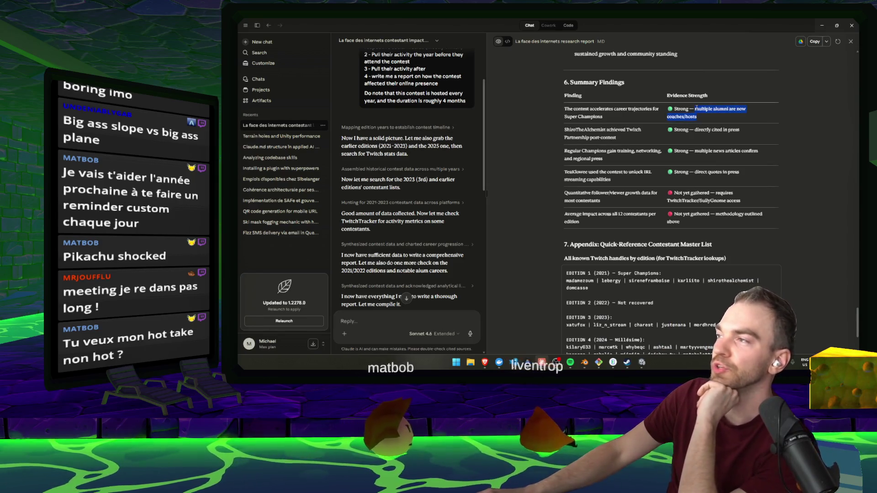
scroll(397, 265, "down", 10)
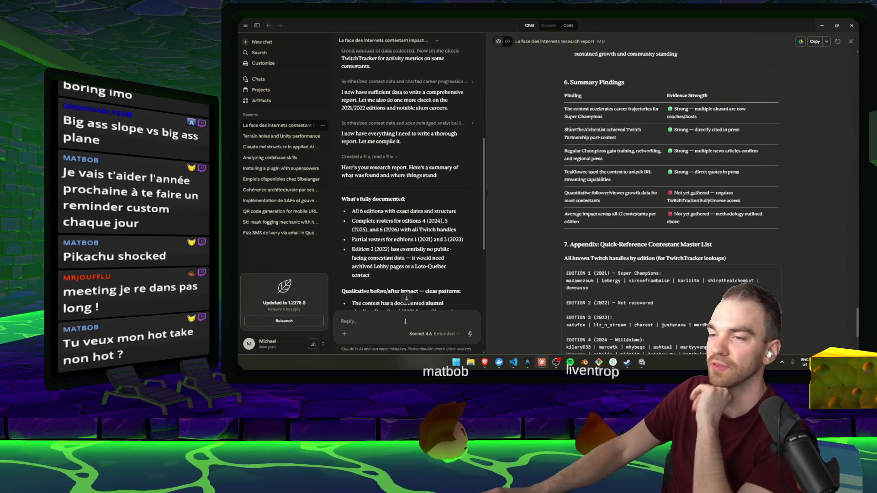
Step: Send Claude the follow-up 'Ok, write me the full report'
left_click(408, 323)
type("Ok, write")
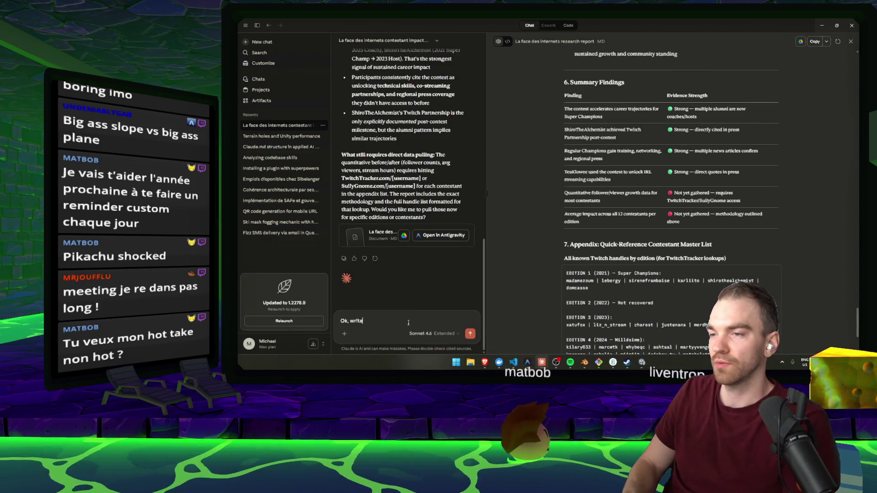
type("me the full report")
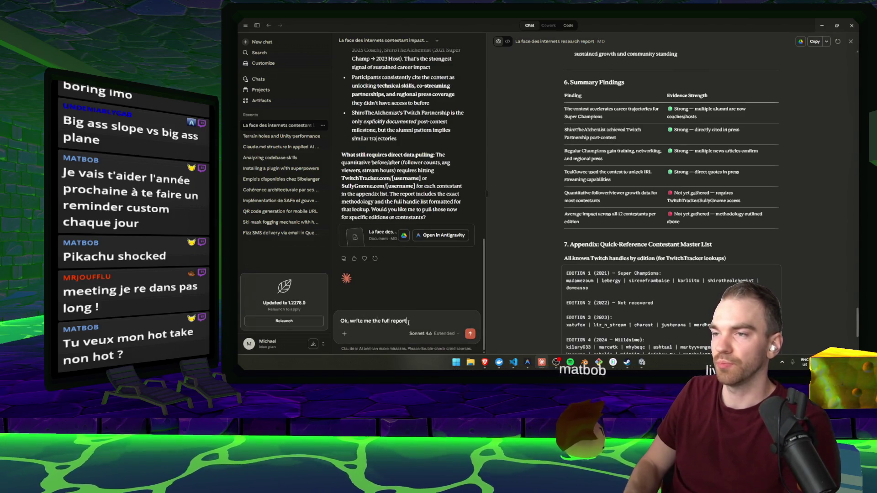
key("Return")
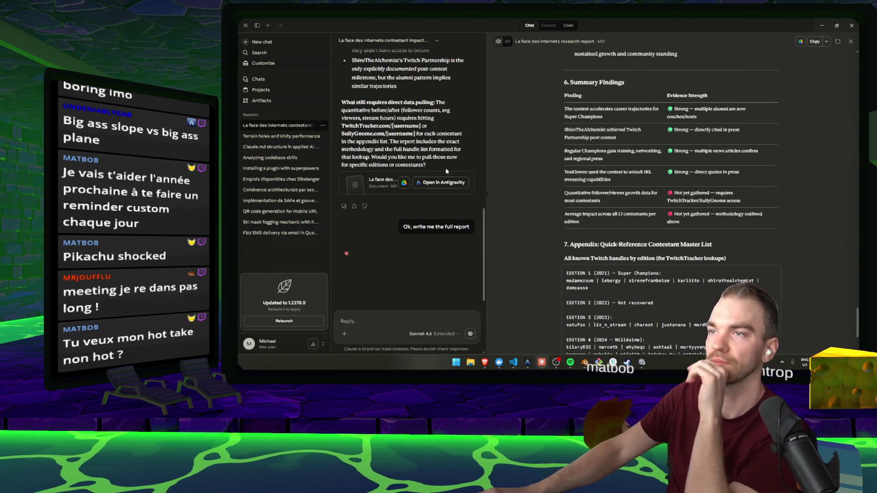
Step: Scroll the report artifact to the top and widen its panel by narrowing the chat column
scroll(589, 153, "up", 15)
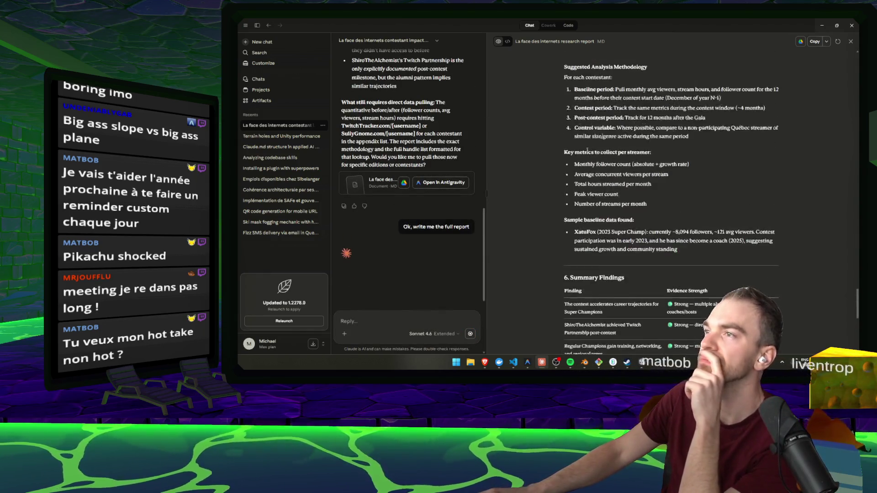
scroll(588, 153, "up", 15)
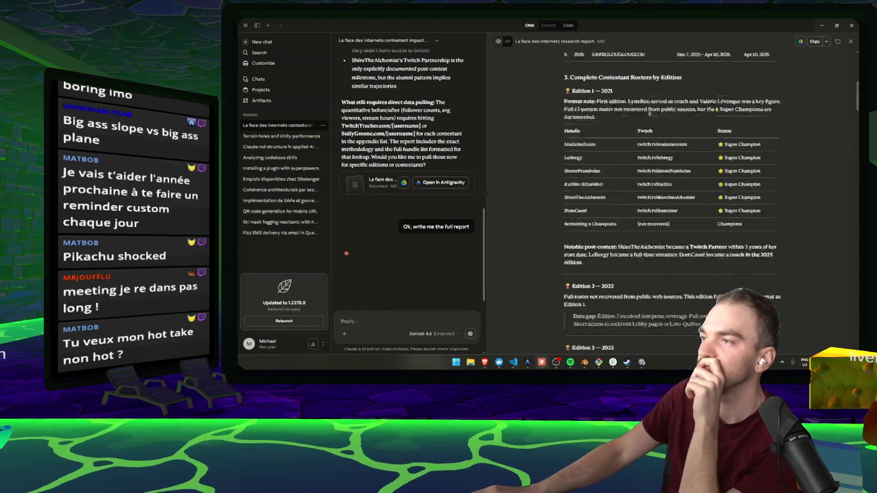
left_click_drag(488, 117, 420, 110)
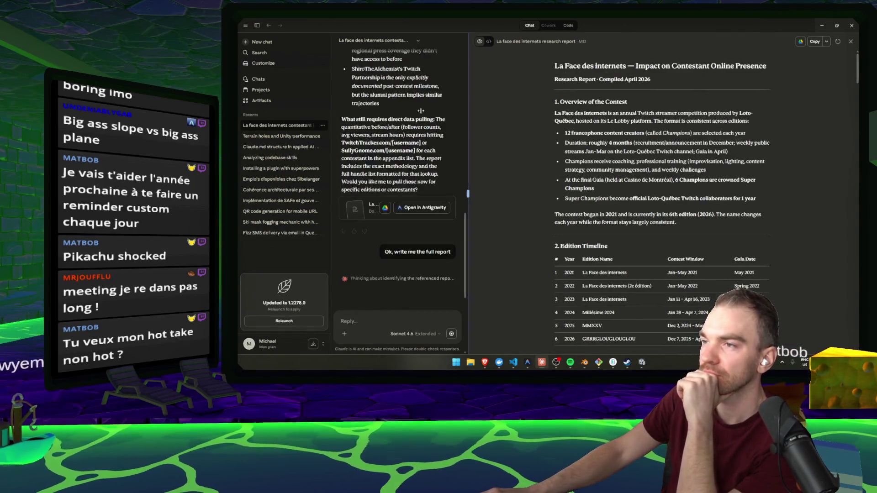
Step: Read the report's opening, highlighting the Super Champions official collaborator line and Edition 1 roster rows
scroll(724, 89, "down", 1)
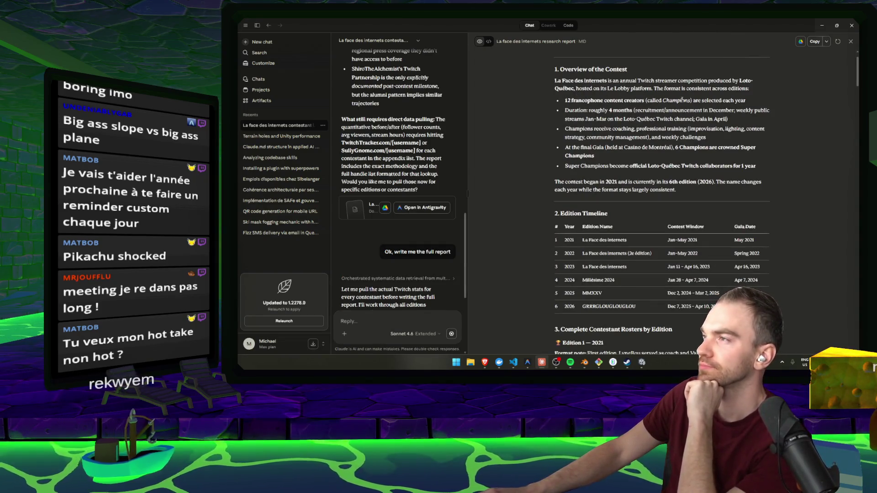
triple_click(741, 100)
left_click(747, 108)
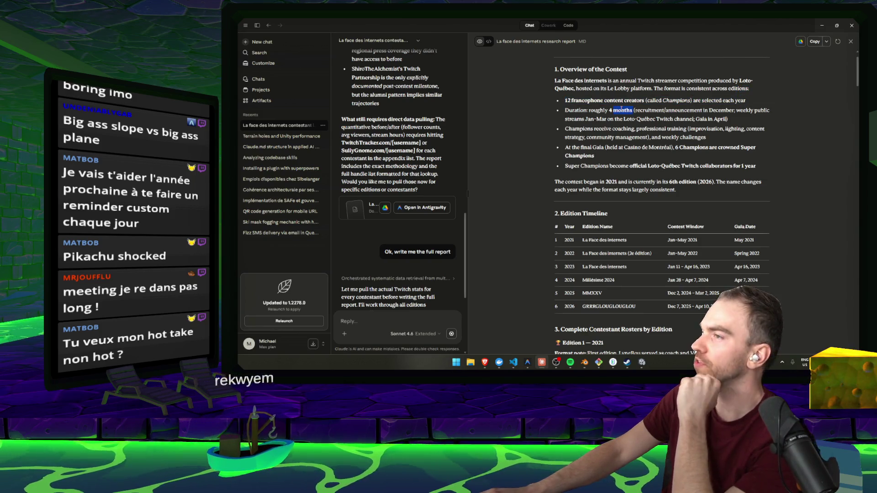
left_click_drag(767, 165, 565, 166)
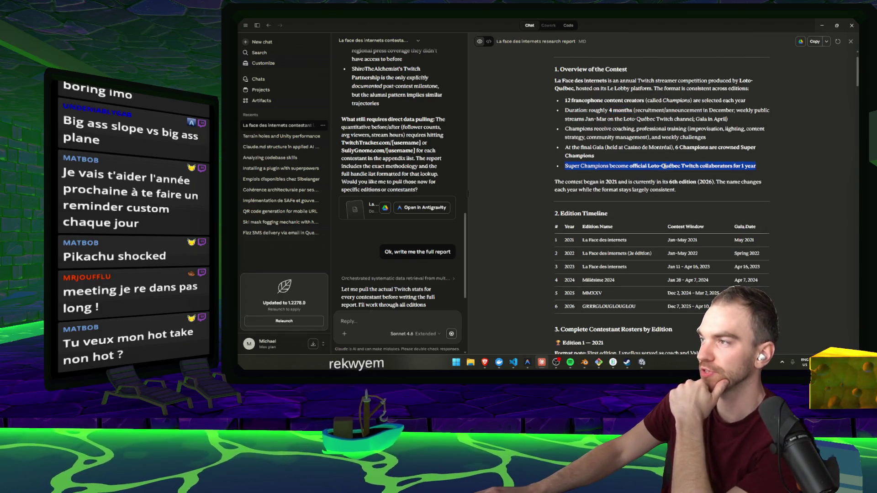
left_click_drag(757, 166, 630, 166)
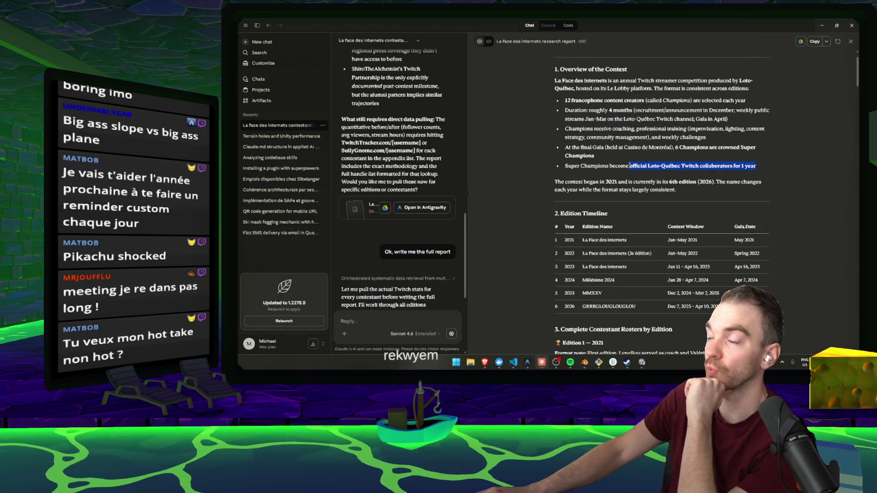
scroll(631, 167, "down", 2)
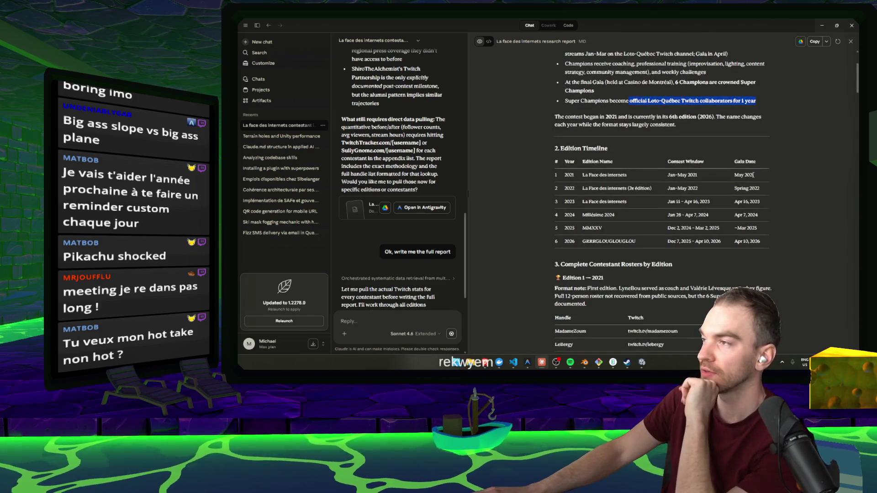
scroll(771, 173, "down", 4)
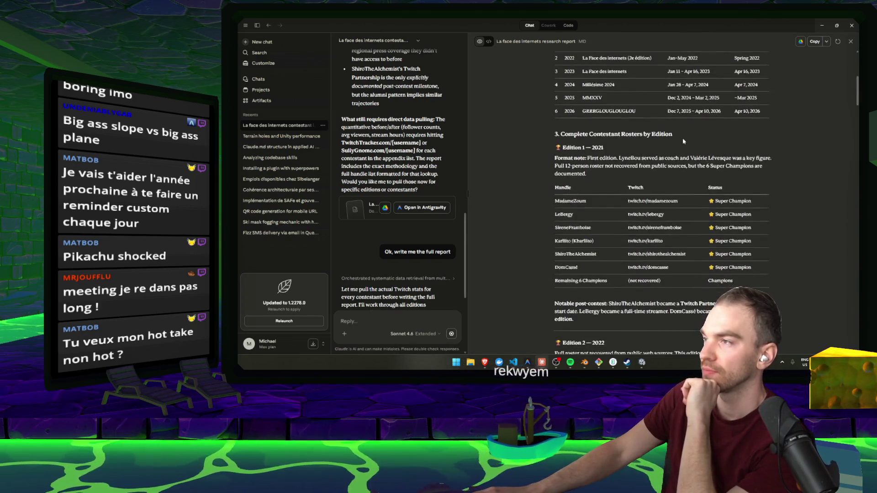
scroll(748, 172, "down", 1)
scroll(749, 171, "up", 1)
left_click(748, 171)
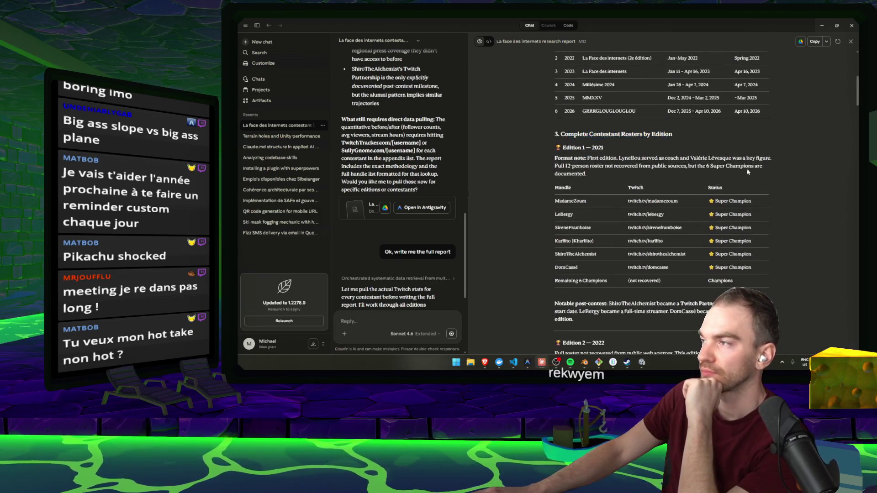
scroll(635, 180, "down", 1)
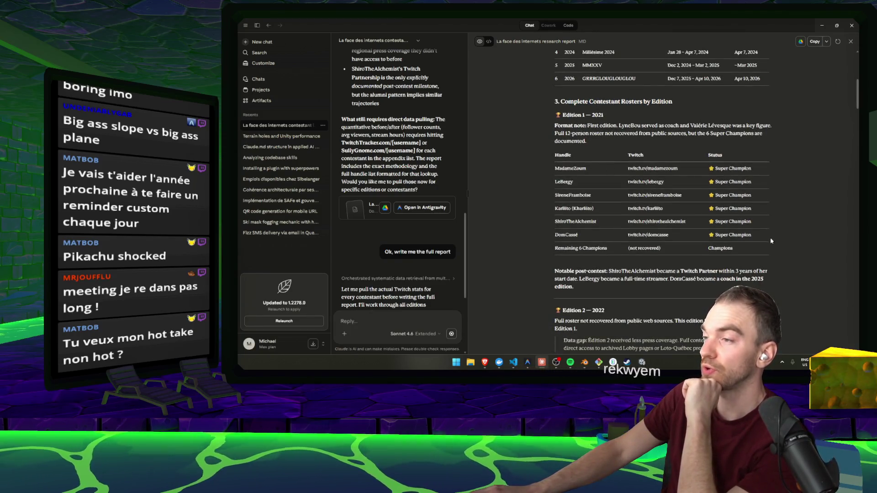
mouse_move(756, 234)
left_mouse_down()
mouse_move(576, 194)
mouse_move(575, 183)
left_mouse_up()
left_click(575, 183)
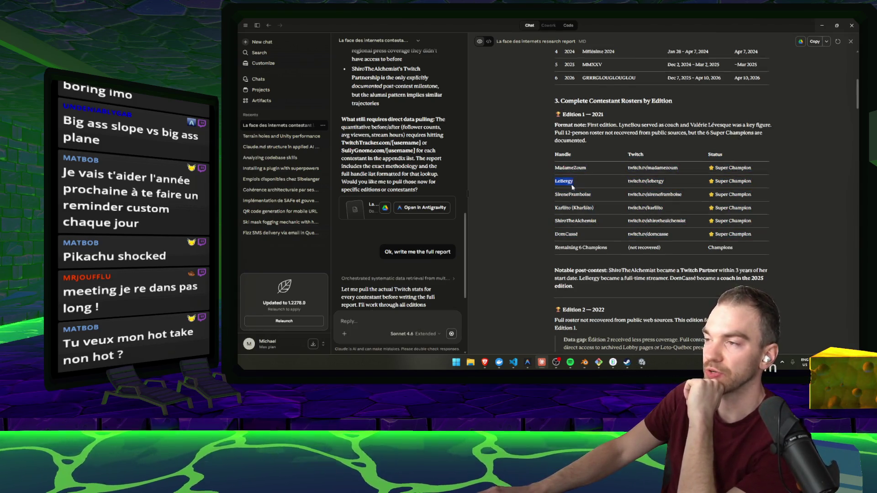
Step: Review the Edition 1 roster table, the Edition 2 missing-roster note and Edition 3 contestants
scroll(568, 201, "down", 1)
scroll(624, 196, "down", 1)
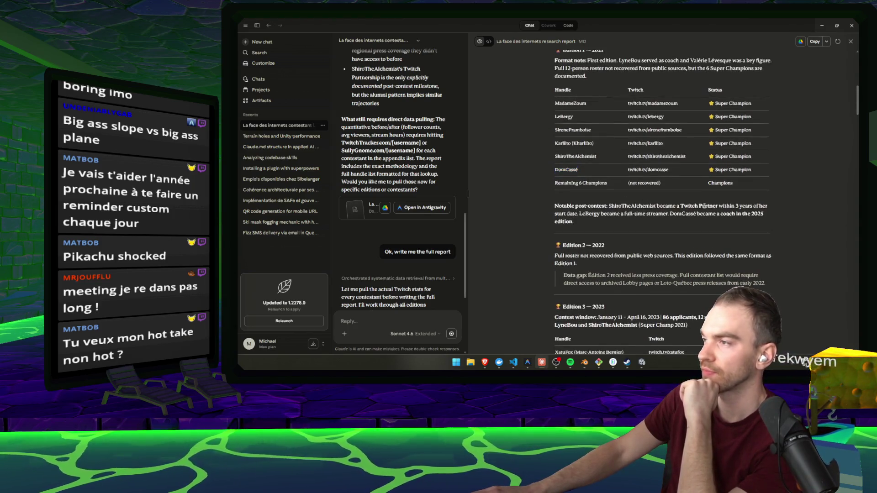
left_click_drag(554, 88, 554, 185)
scroll(590, 188, "down", 2)
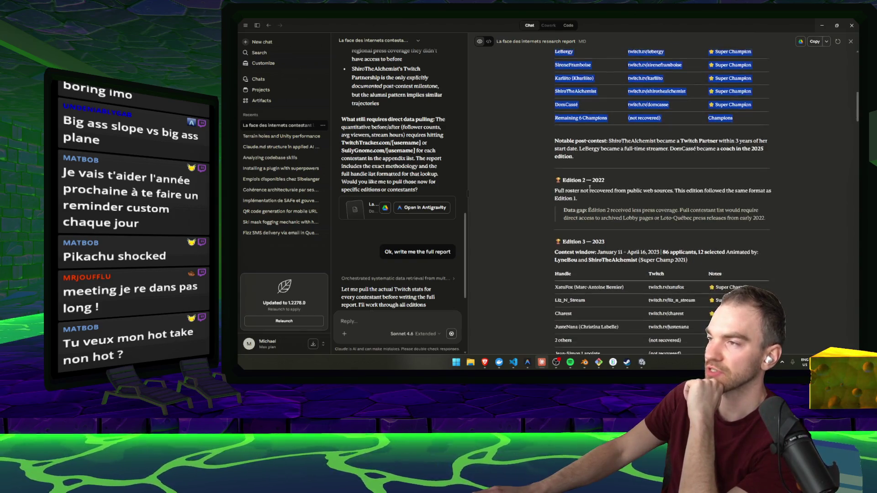
left_click_drag(600, 198, 548, 193)
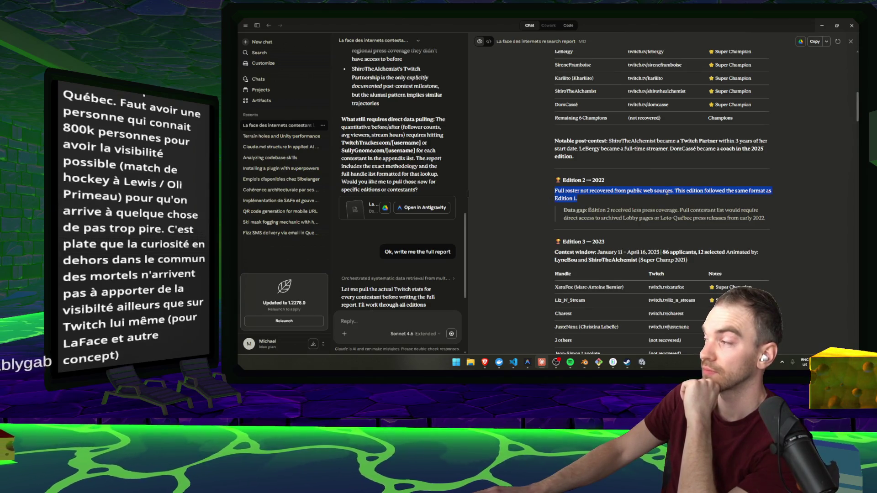
scroll(667, 193, "down", 4)
left_click(750, 210)
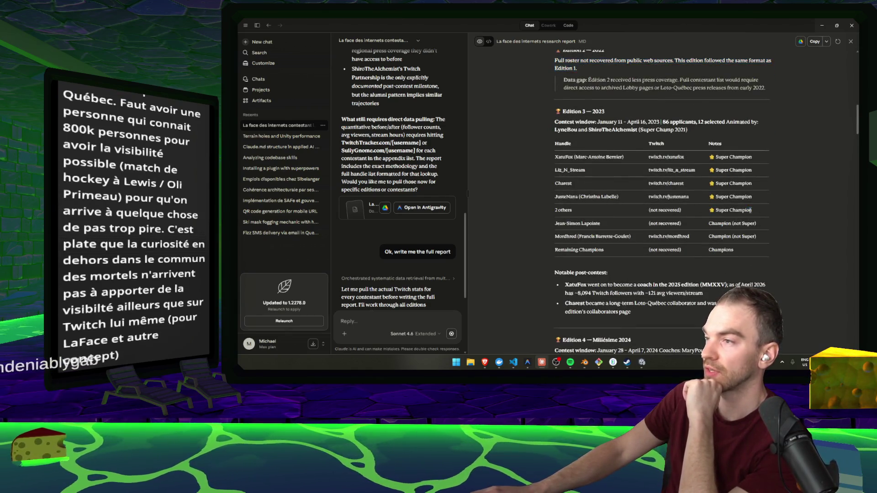
double_click(577, 170)
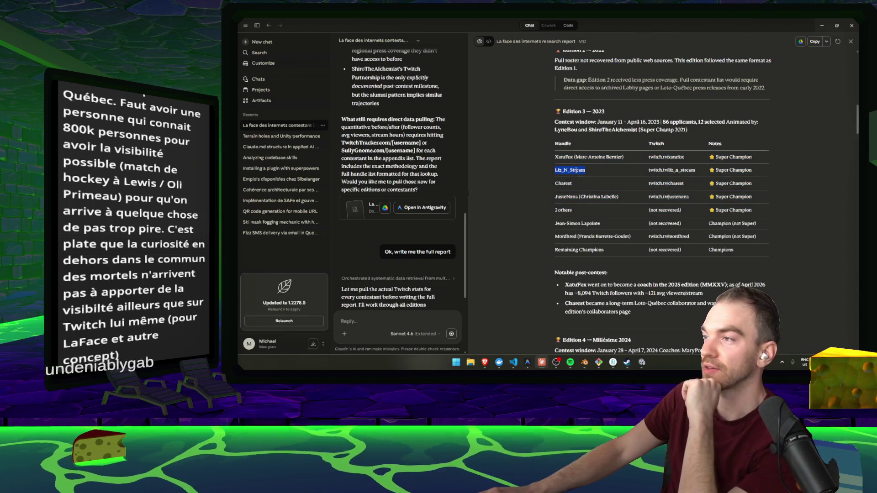
left_click_drag(575, 156, 624, 157)
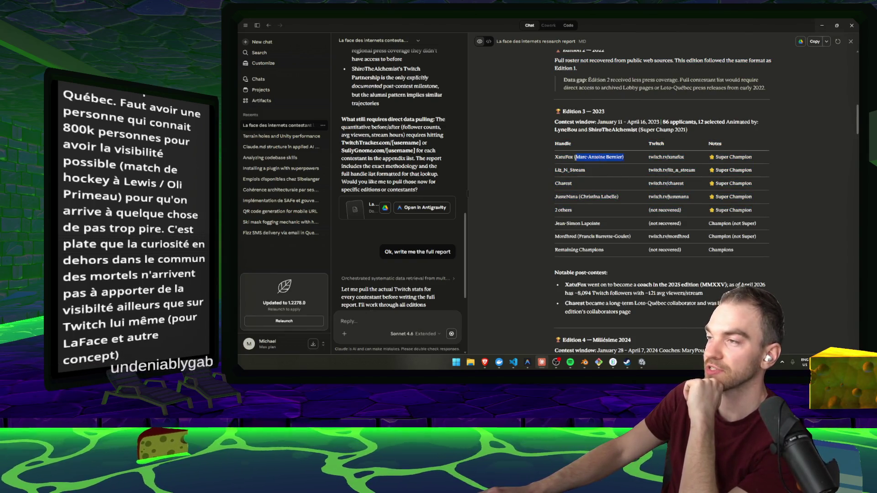
left_click(606, 170)
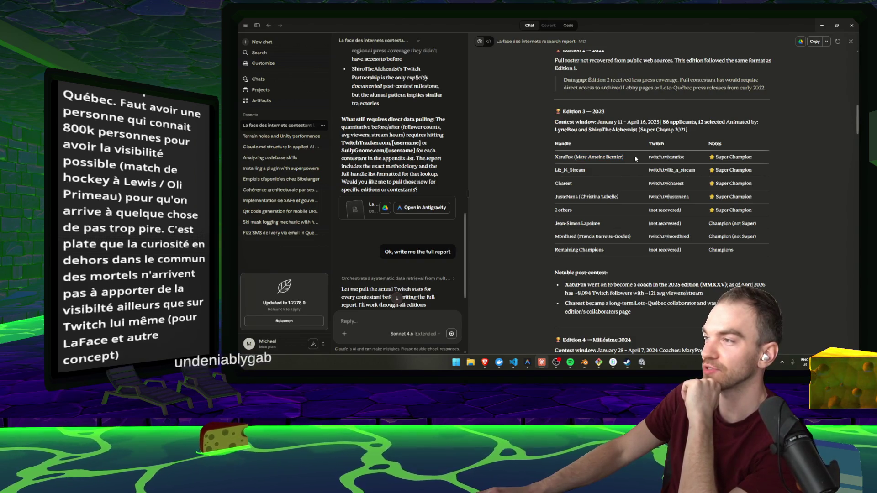
Step: Read the 2025 coaching and long-term collaborator notes, then continue down to section 4, Impact on Online Presence
scroll(625, 172, "down", 2)
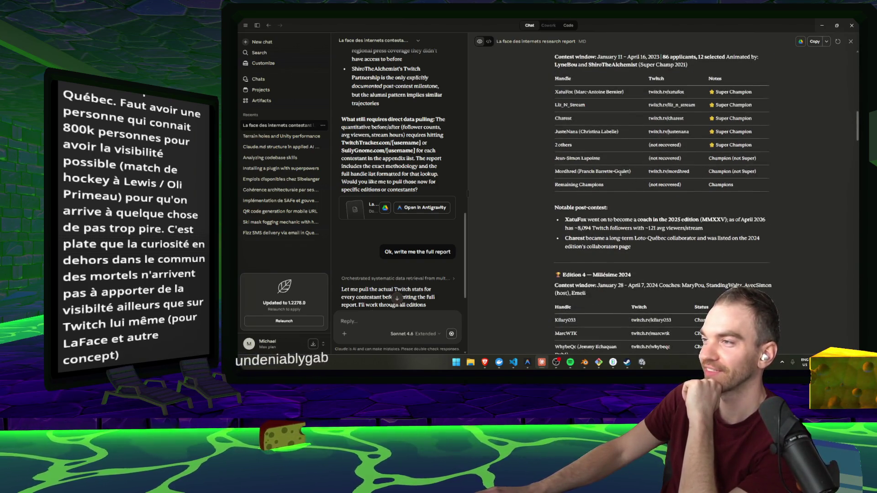
scroll(635, 176, "down", 2)
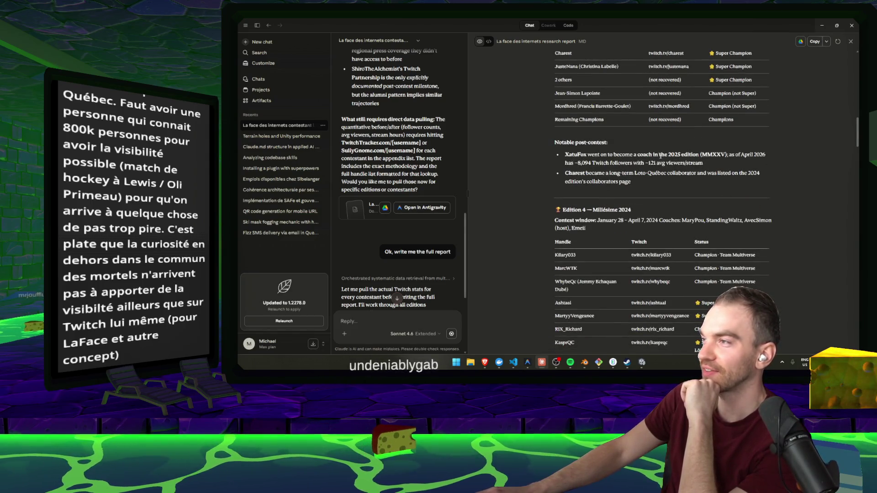
double_click(675, 154)
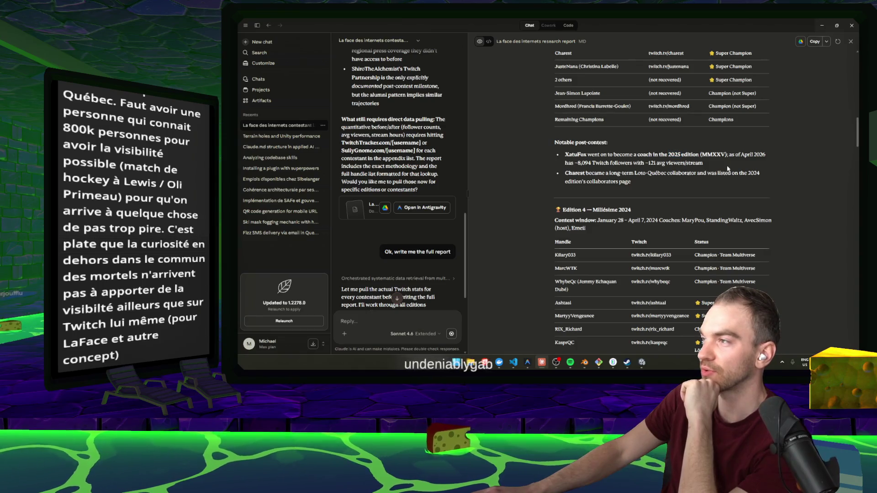
scroll(587, 166, "down", 1)
left_click_drag(632, 150, 560, 141)
left_click(653, 167)
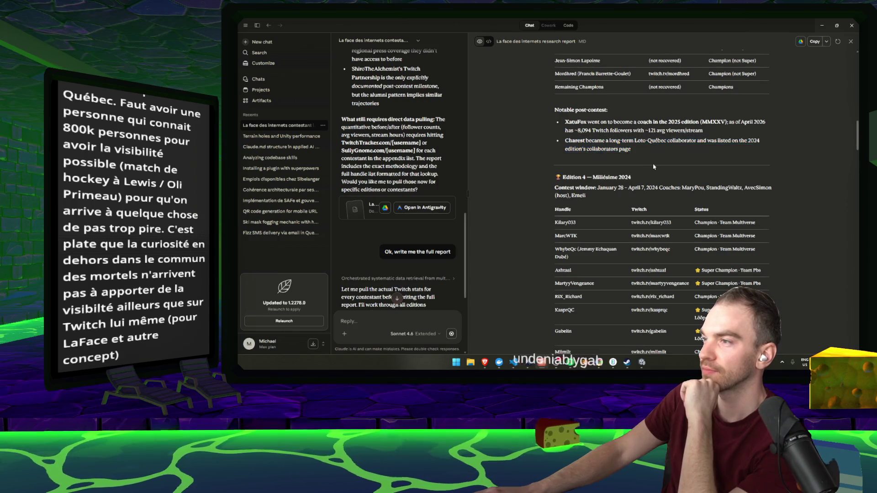
scroll(653, 166, "down", 2)
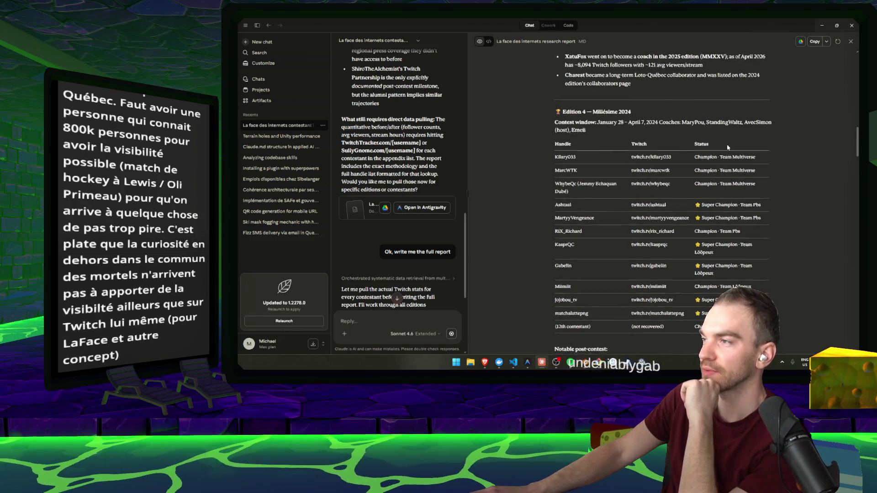
scroll(727, 147, "down", 7)
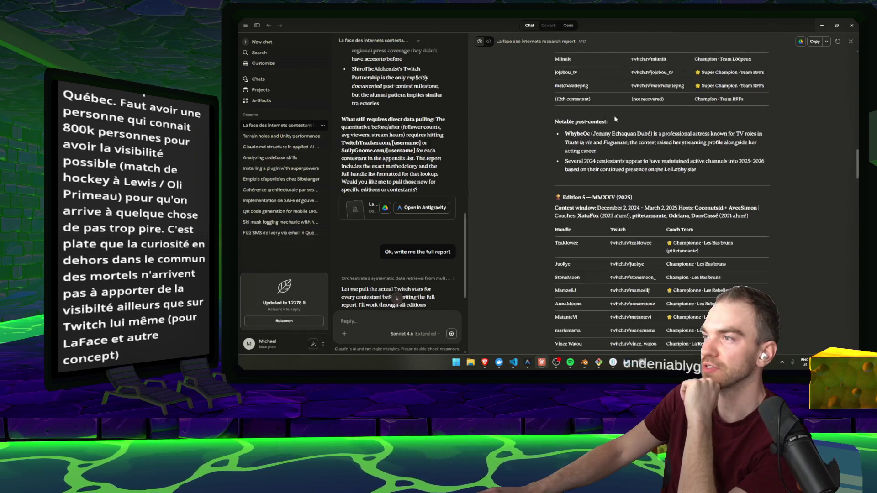
left_click(617, 141)
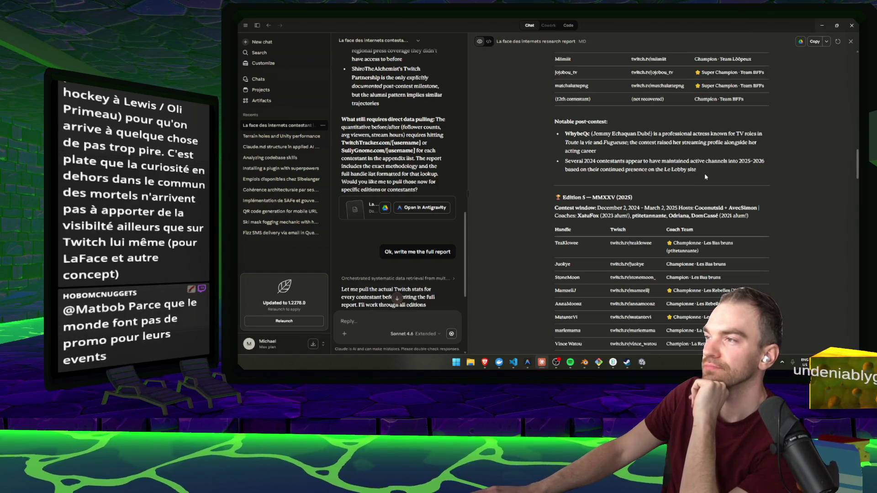
scroll(705, 174, "down", 3)
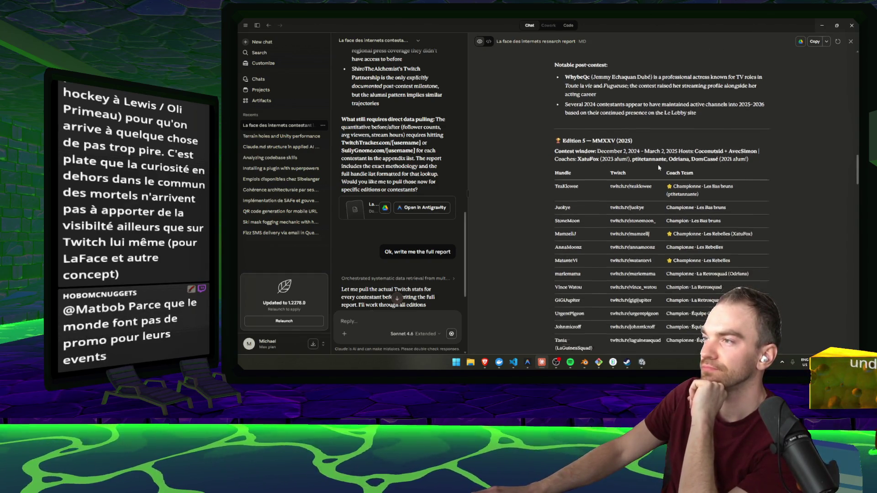
scroll(553, 139, "down", 8)
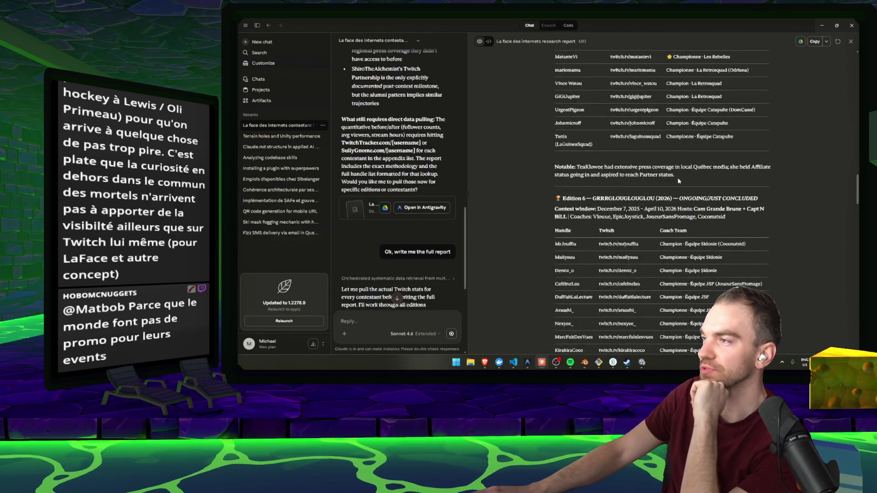
scroll(679, 182, "down", 7)
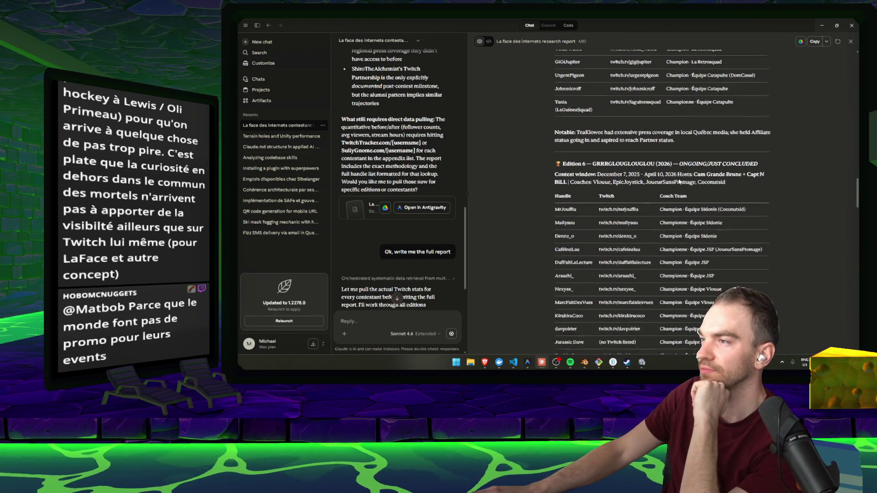
scroll(651, 173, "down", 10)
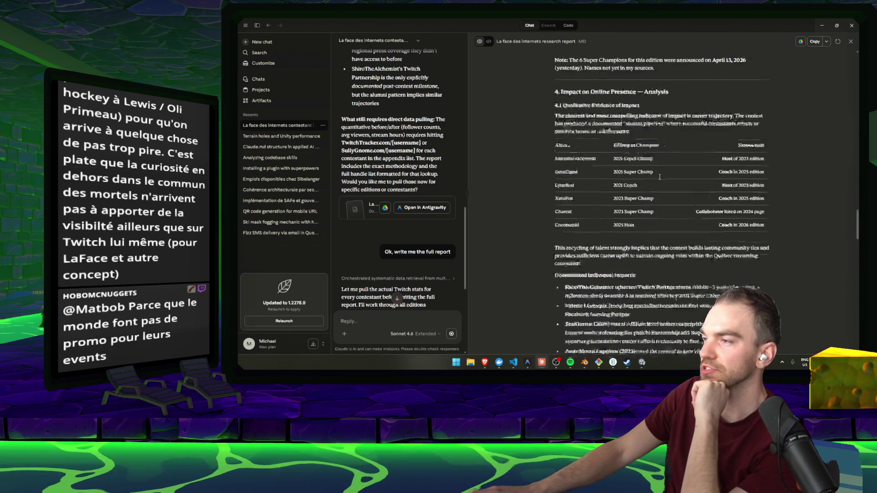
Step: Highlight and read the four documented individual impact bullets in section 4
scroll(658, 177, "down", 2)
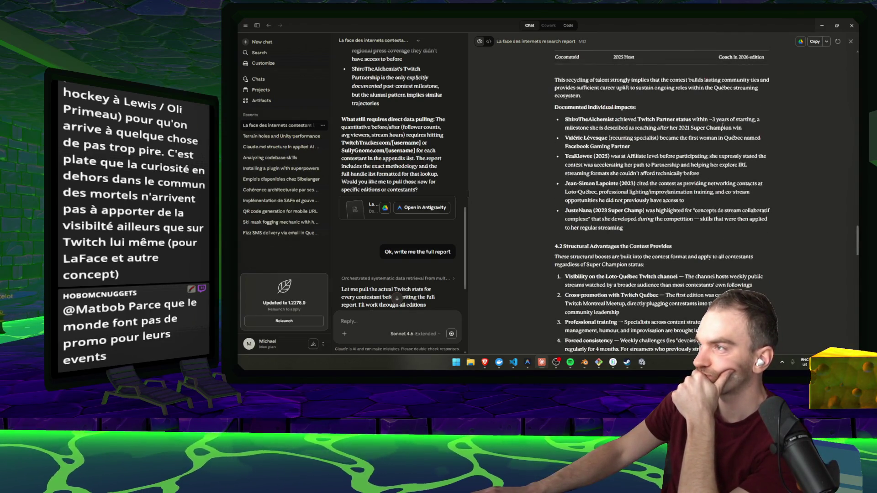
left_click_drag(773, 121, 558, 121)
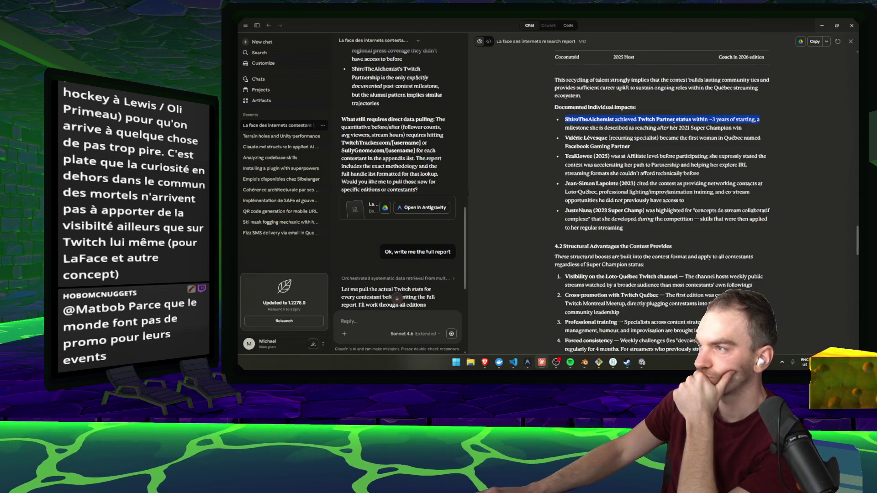
left_click(750, 133)
left_click_drag(650, 150, 542, 142)
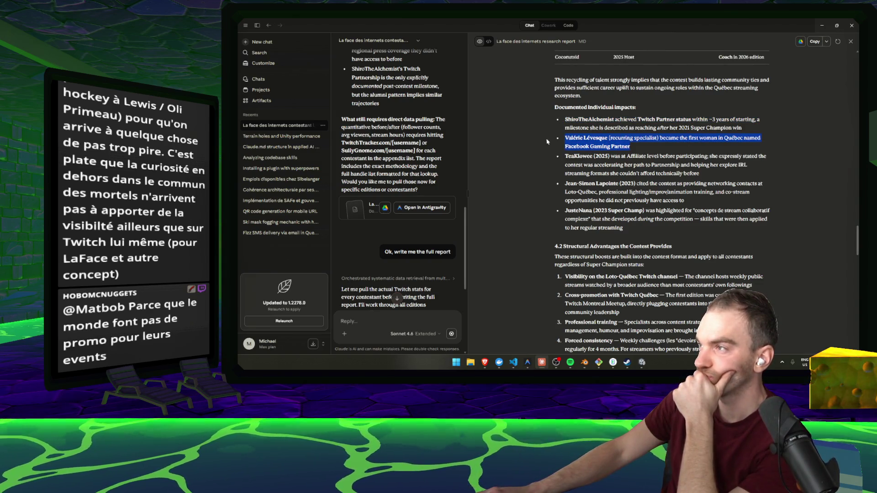
left_click_drag(641, 146, 566, 138)
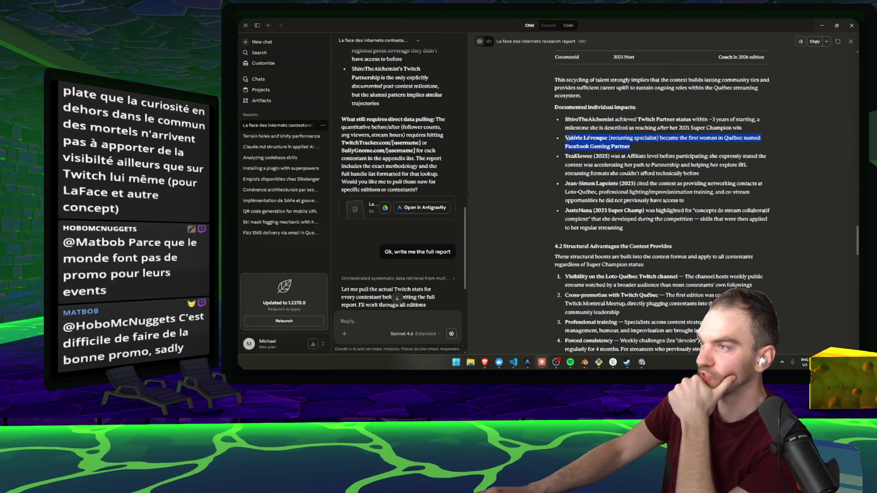
left_click(659, 156)
left_click_drag(699, 174, 548, 161)
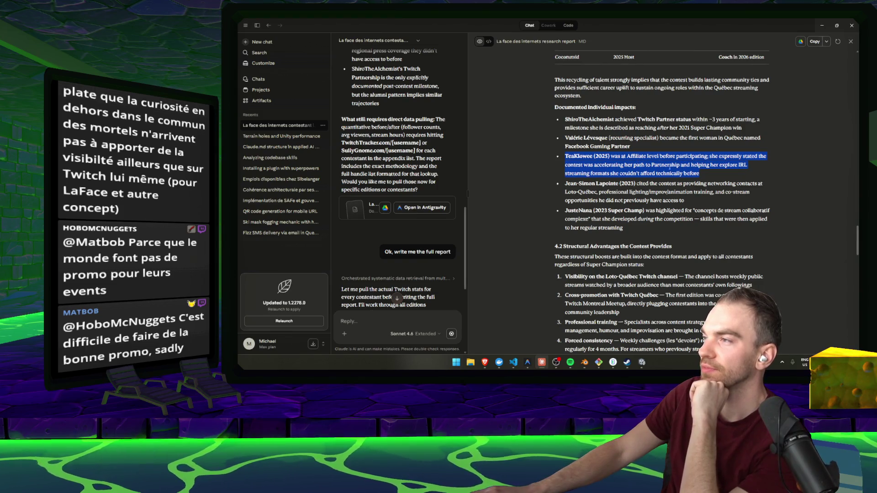
left_click(666, 165)
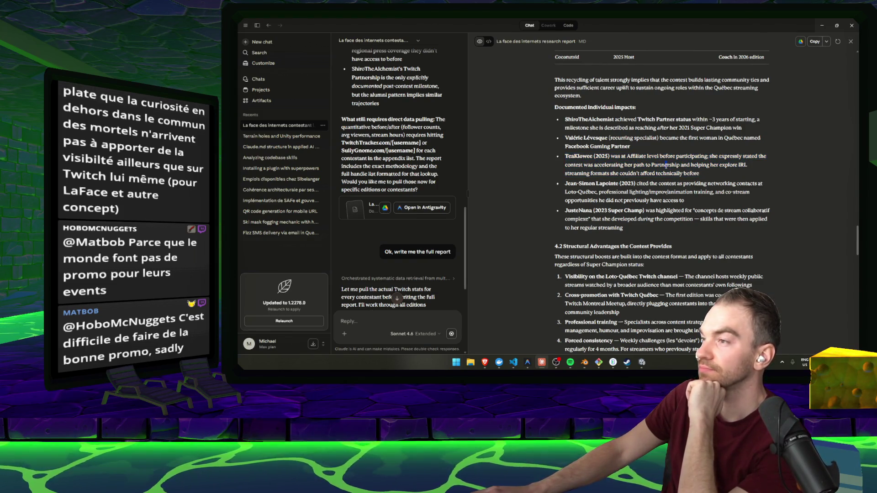
scroll(639, 164, "down", 2)
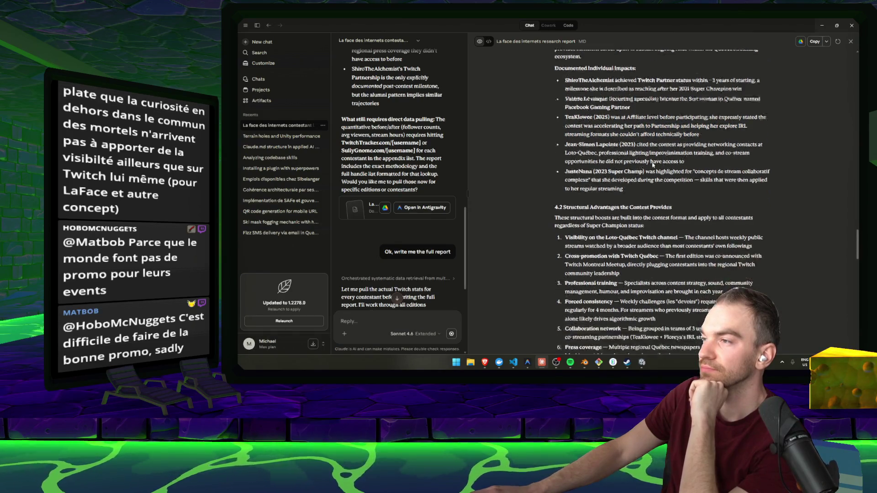
left_click_drag(694, 143, 597, 128)
left_click(685, 157)
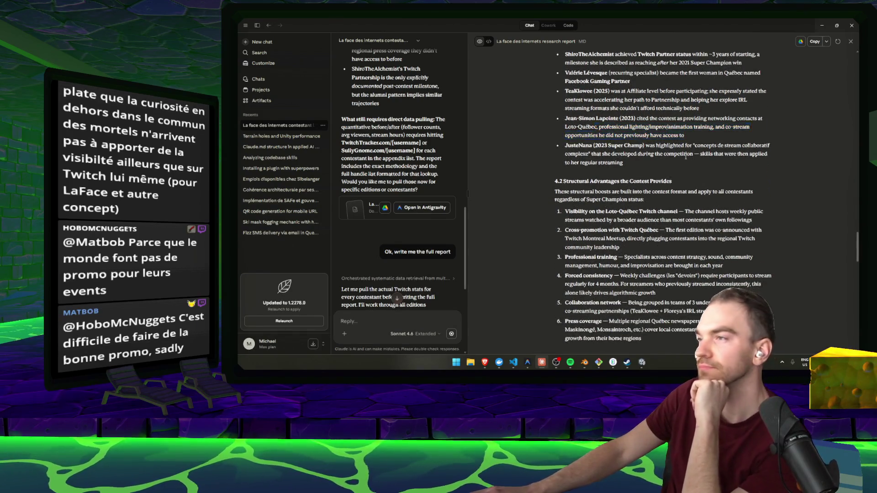
Step: Read the structural advantages such as Forced consistency, continuing down to section 5's data-sources table
scroll(621, 153, "down", 3)
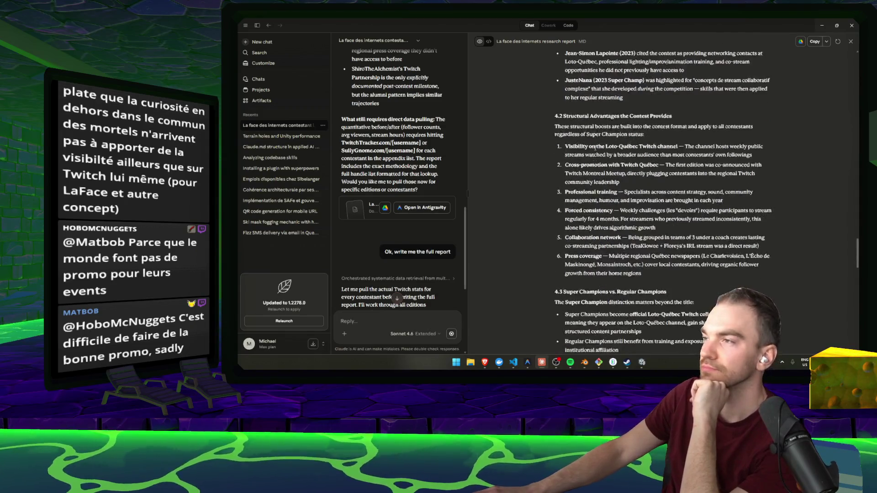
left_click_drag(617, 147, 566, 132)
left_click_drag(724, 167, 565, 157)
scroll(567, 158, "down", 1)
left_click_drag(658, 162, 547, 149)
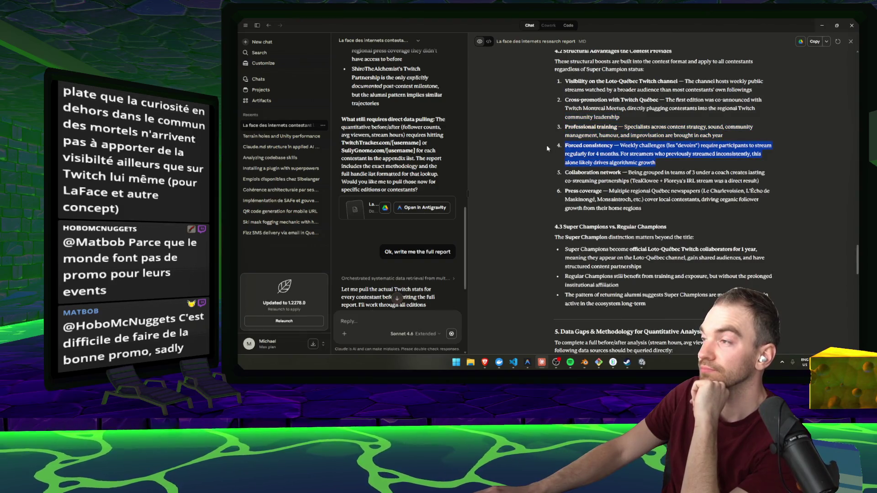
left_click(687, 147)
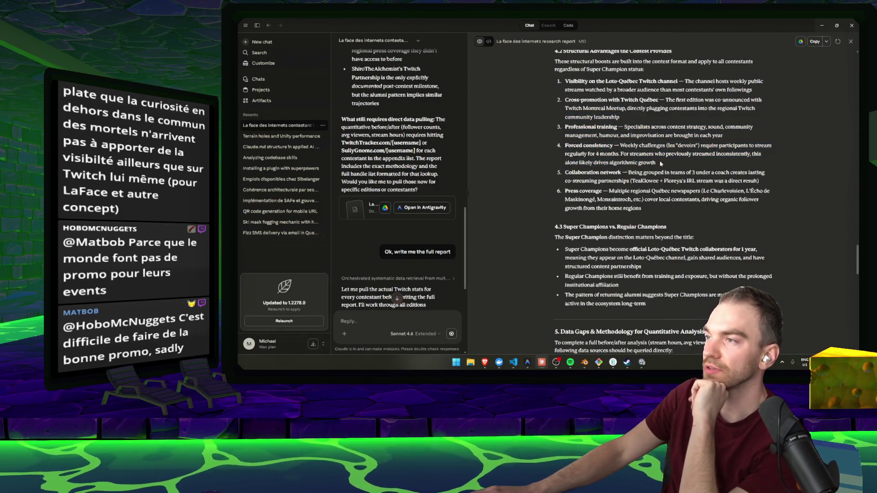
left_click_drag(660, 164, 530, 139)
scroll(614, 161, "down", 1)
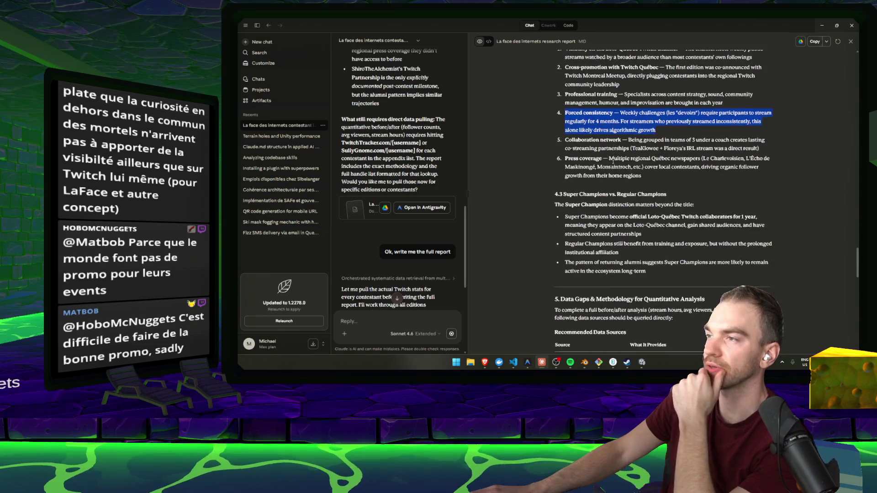
scroll(613, 161, "down", 2)
scroll(613, 161, "down", 2)
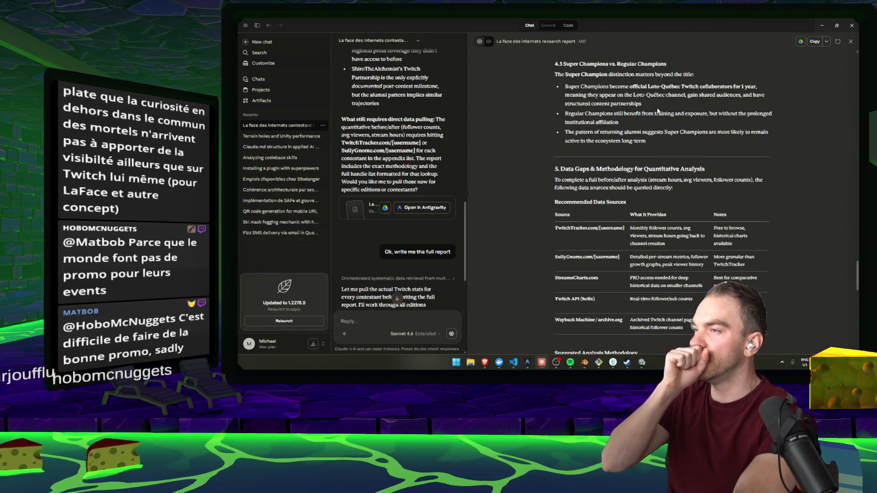
Step: Scroll through methodology, Summary Findings and the section 7 Twitch-handle appendix, then the chat's latest progress
scroll(658, 112, "down", 2)
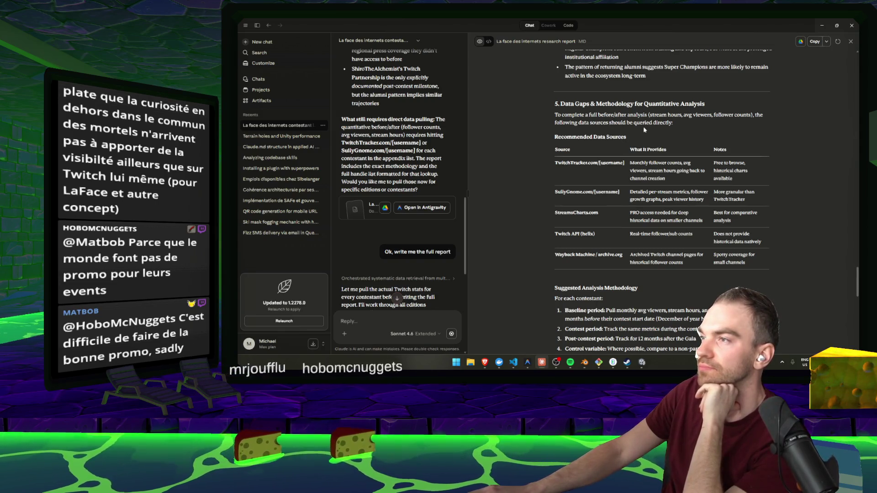
scroll(604, 144, "down", 3)
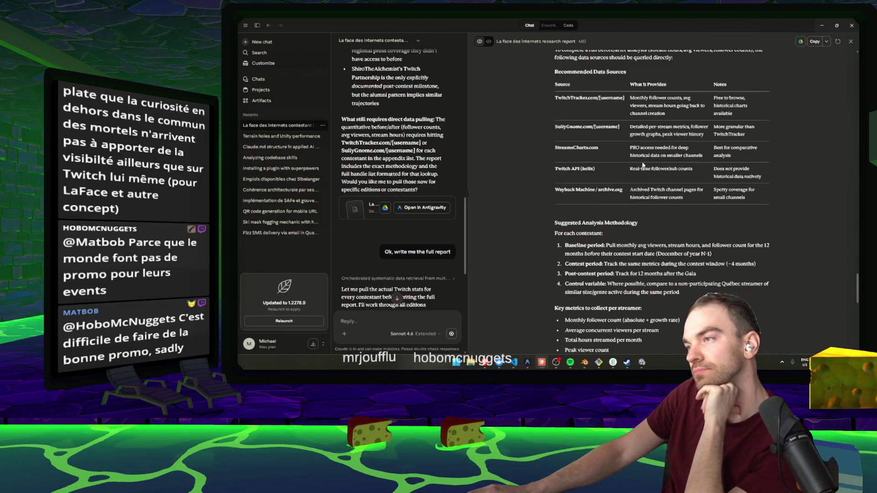
scroll(639, 162, "down", 2)
scroll(615, 157, "down", 5)
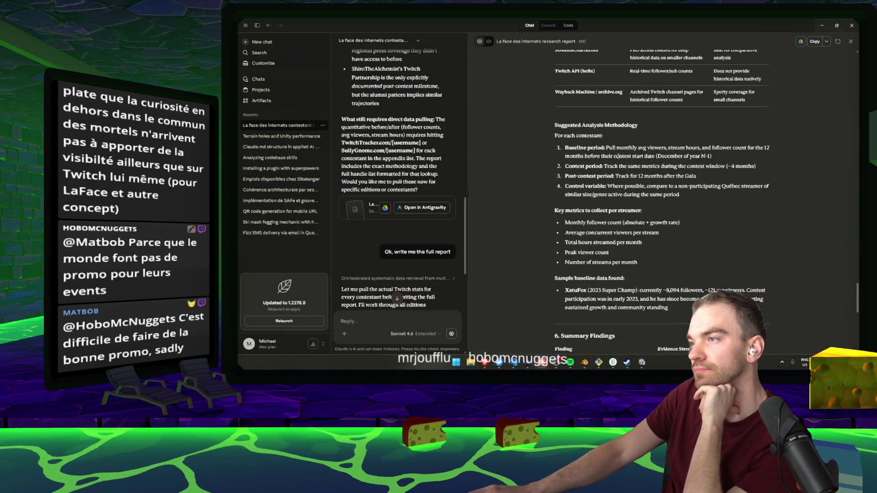
scroll(615, 157, "down", 3)
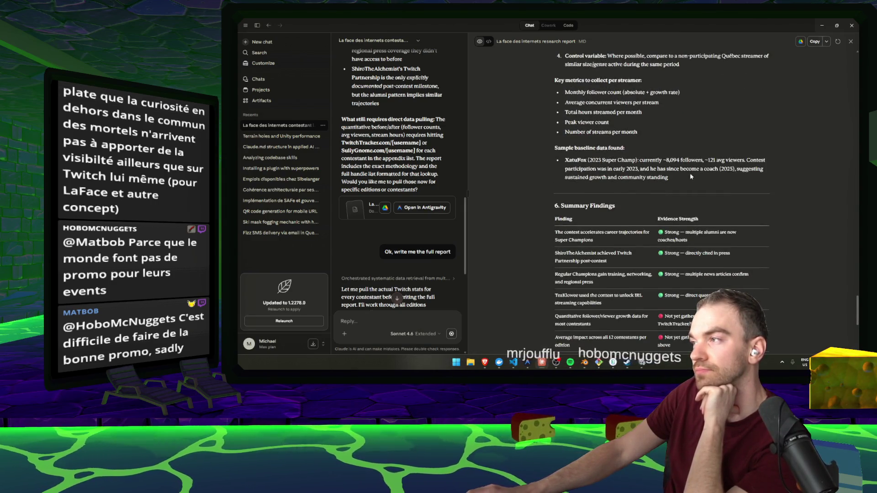
scroll(648, 169, "down", 1)
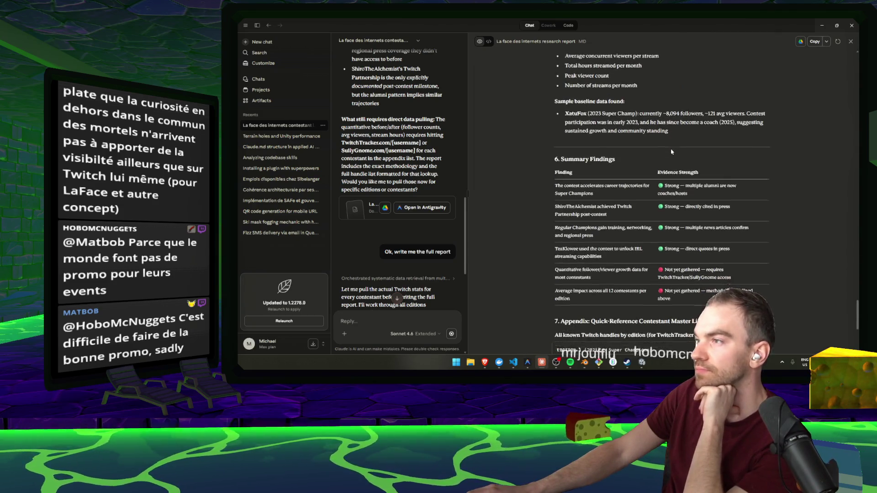
scroll(602, 152, "down", 1)
scroll(603, 152, "down", 1)
scroll(589, 155, "down", 2)
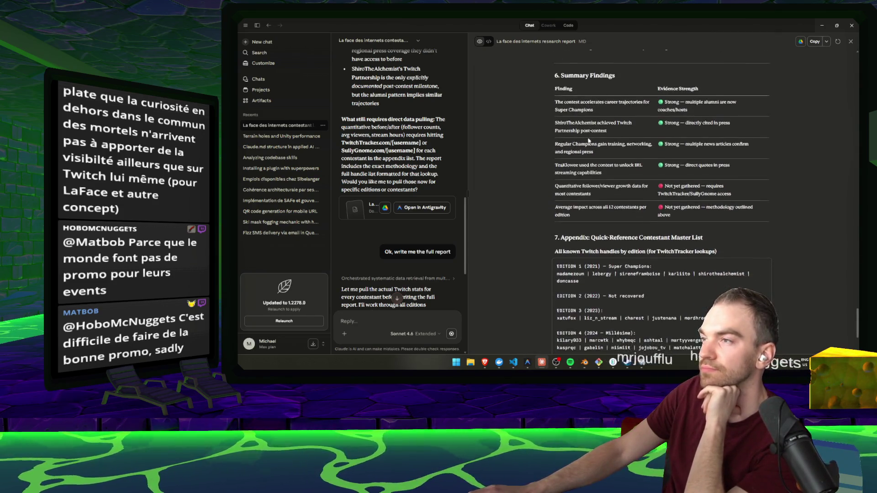
scroll(587, 159, "down", 3)
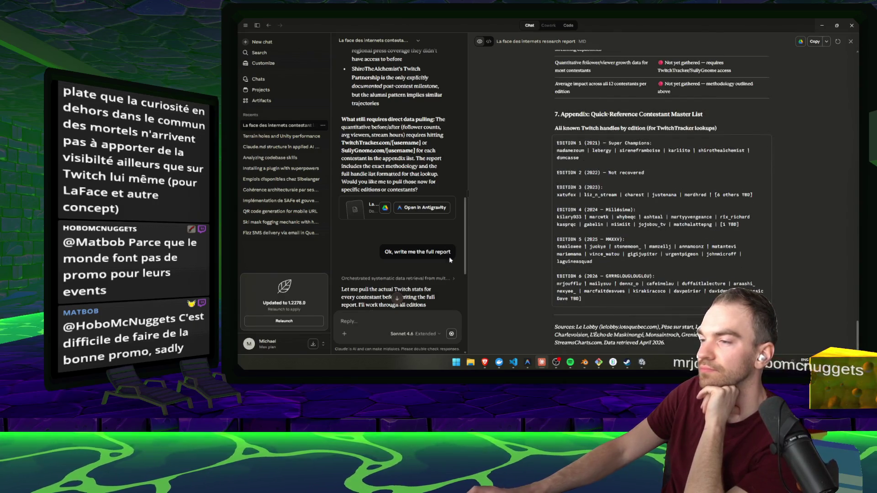
scroll(450, 259, "down", 5)
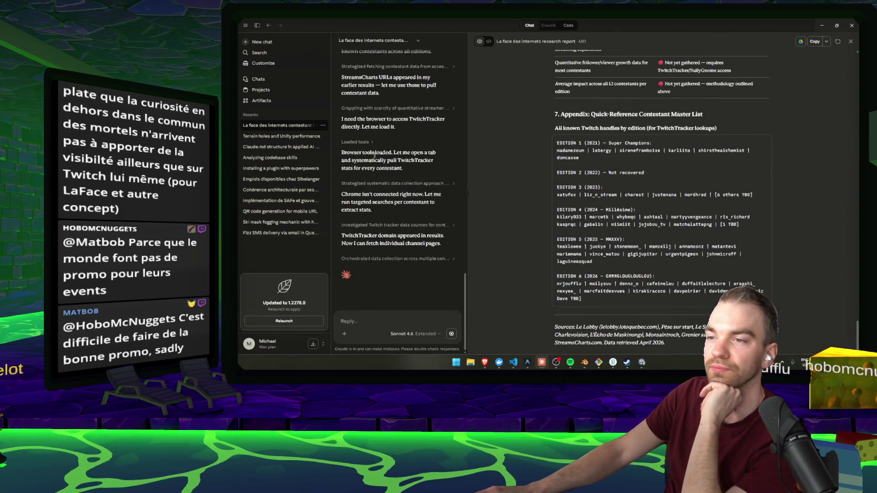
Step: Highlight the TwitchTracker progress message, then bring the Unity editor back to the front
left_click_drag(442, 244, 340, 236)
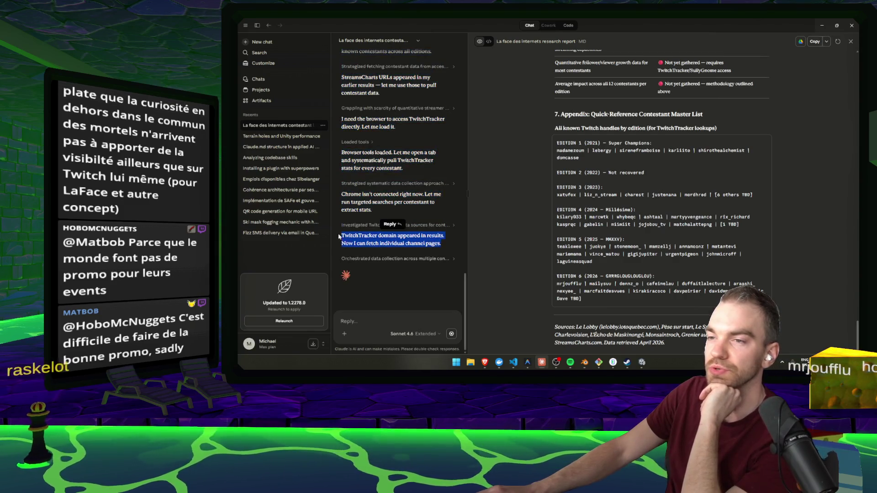
key("alt+Tab")
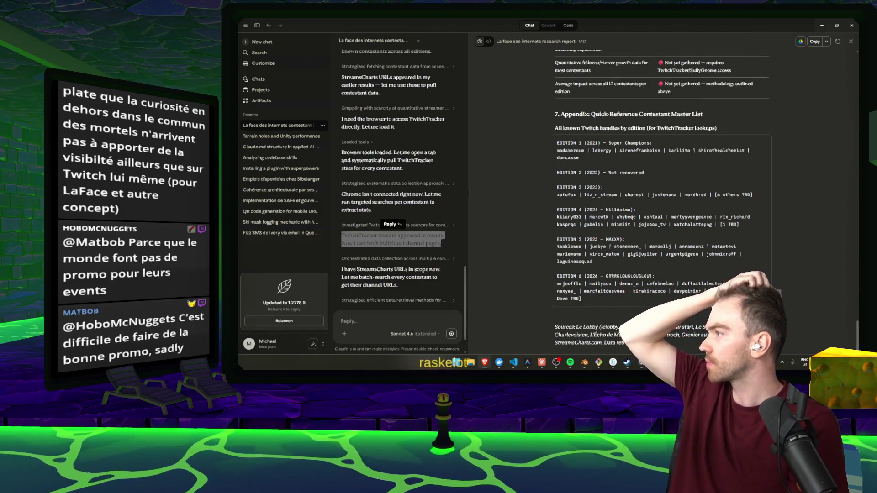
key("alt+Tab")
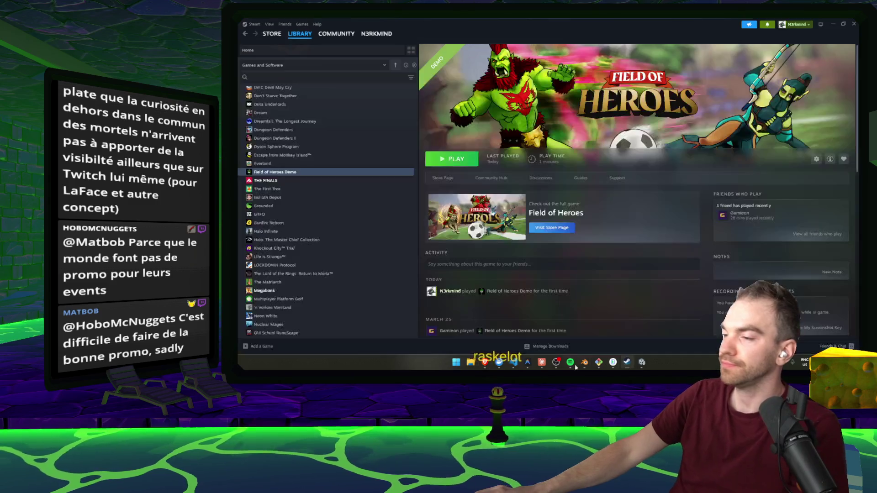
left_click(834, 23)
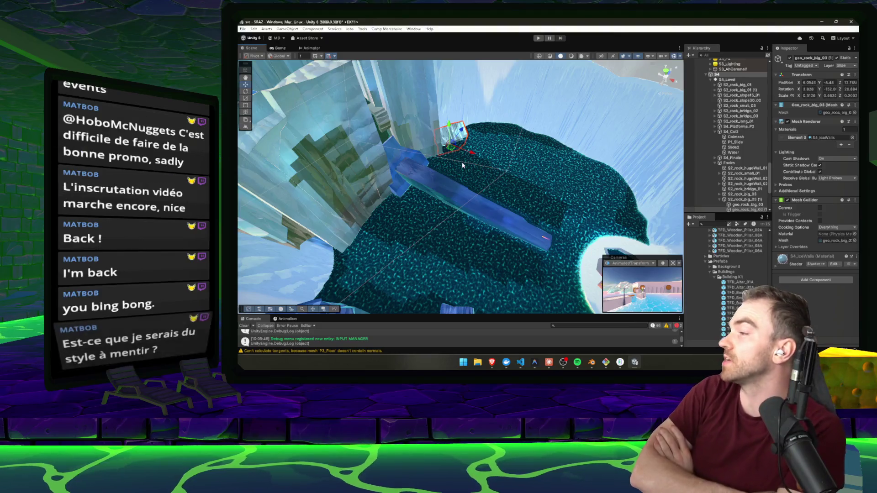
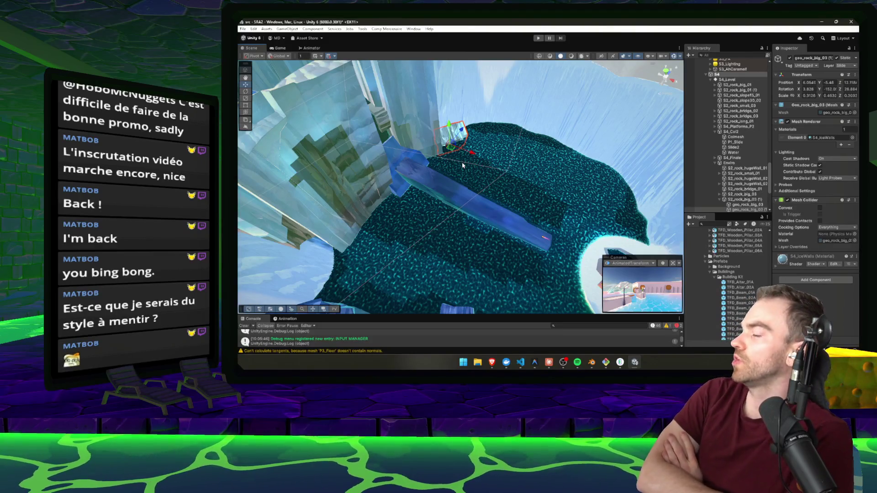
Step: Scale geo_rock_bridge_01 up to about 3.9, rotate it, and lower it into the terrain gap
mouse_move(463, 165)
left_mouse_down()
mouse_move(448, 178)
mouse_move(464, 176)
mouse_move(465, 191)
mouse_move(407, 188)
left_mouse_up()
key("e")
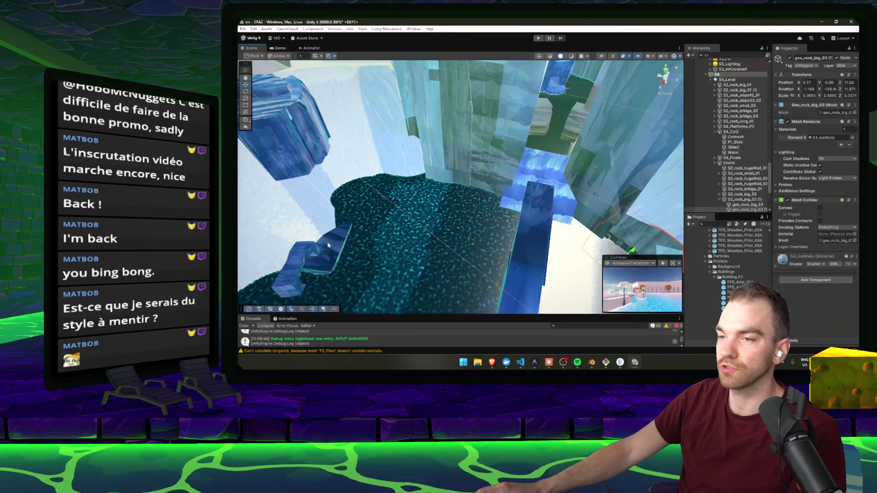
left_click(328, 246)
mouse_move(328, 245)
left_mouse_down()
mouse_move(501, 201)
mouse_move(386, 198)
mouse_move(391, 186)
mouse_move(397, 247)
mouse_move(398, 236)
mouse_move(451, 235)
mouse_move(374, 216)
mouse_move(394, 202)
mouse_move(372, 172)
left_mouse_up()
key("e")
key("w")
key("e")
key("w")
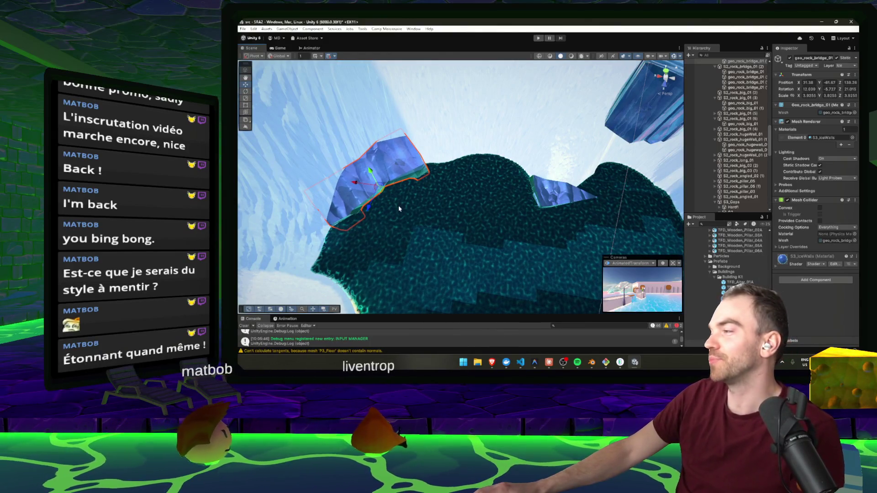
mouse_move(400, 209)
left_mouse_down()
mouse_move(382, 215)
mouse_move(399, 189)
mouse_move(470, 182)
left_mouse_up()
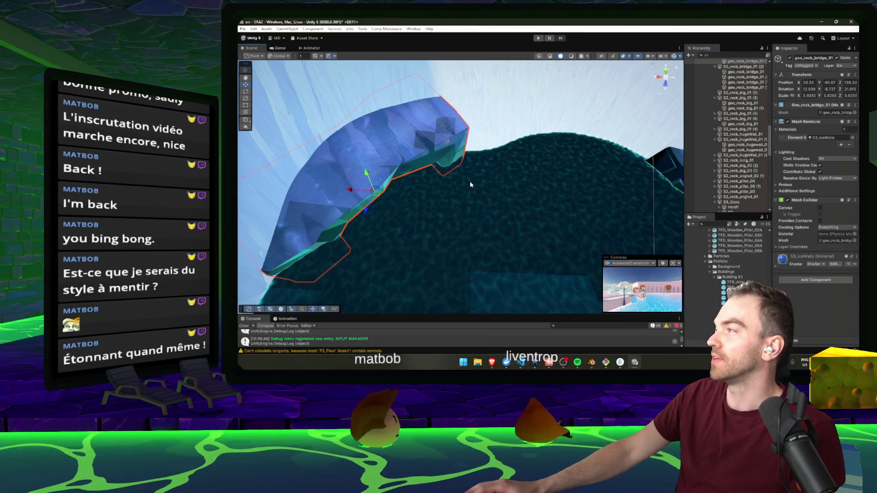
mouse_move(470, 184)
left_mouse_down()
mouse_move(449, 180)
mouse_move(450, 201)
mouse_move(413, 184)
mouse_move(401, 162)
mouse_move(413, 147)
mouse_move(398, 186)
mouse_move(439, 163)
mouse_move(453, 194)
mouse_move(462, 196)
left_mouse_up()
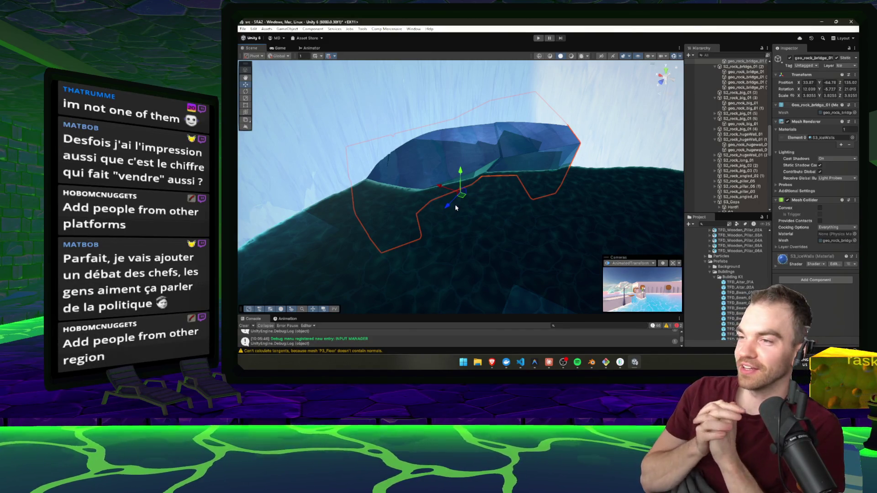
Step: Raise the ice rock bridge slightly and nudge it into position over the terrain
mouse_move(460, 173)
left_mouse_down()
mouse_move(459, 160)
mouse_move(468, 183)
mouse_move(419, 189)
mouse_move(525, 206)
mouse_move(511, 208)
left_mouse_up()
key("w")
mouse_move(386, 179)
left_mouse_down()
mouse_move(388, 185)
mouse_move(407, 170)
mouse_move(434, 181)
mouse_move(417, 197)
mouse_move(510, 181)
mouse_move(558, 148)
mouse_move(539, 181)
mouse_move(551, 150)
mouse_move(552, 164)
mouse_move(509, 175)
mouse_move(562, 185)
mouse_move(591, 180)
left_mouse_up()
Step: Turn geo_rock_big_03 to about -149.8 on Y and place it near 5.1, -4.76, 13.53
left_click(558, 150)
key("w")
key("e")
key("w")
key("e")
key("w")
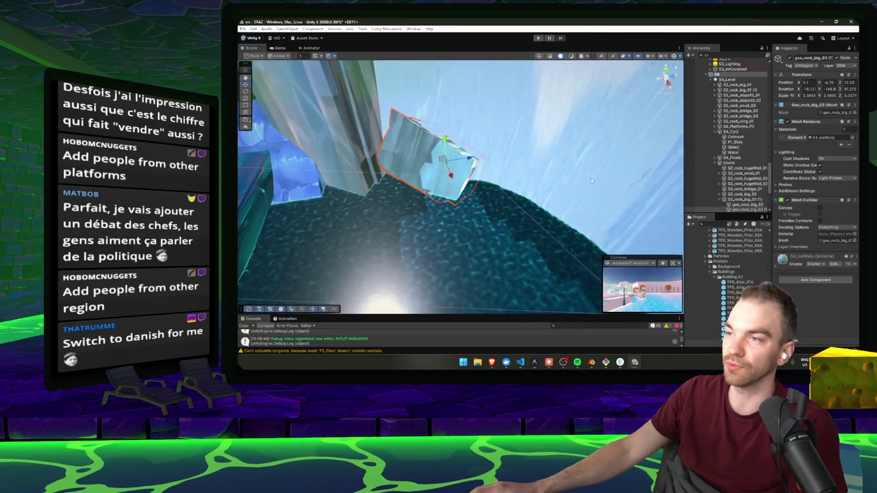
Step: Nudge the big rock into place and lower geo_rock_hugewall onto the terrain floor
mouse_move(446, 140)
left_mouse_down()
mouse_move(433, 174)
mouse_move(285, 203)
left_mouse_up()
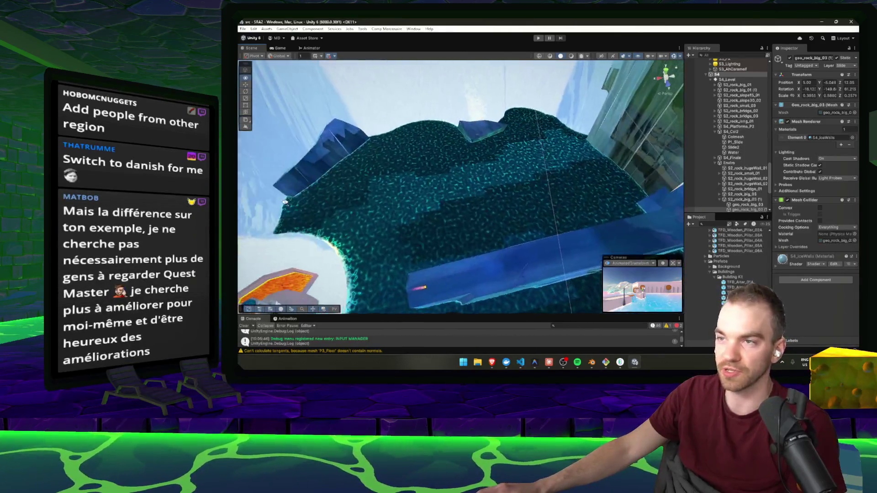
left_click(478, 102)
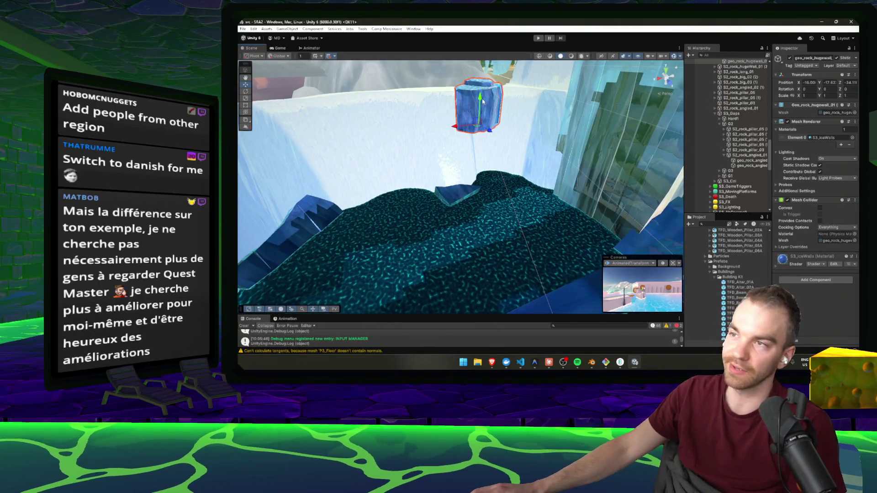
left_click_drag(483, 101, 493, 181)
Step: Shift geo_rock_hugewall along the ridge, enlarge it to 1.36, and bring Claude desktop forward
key("e")
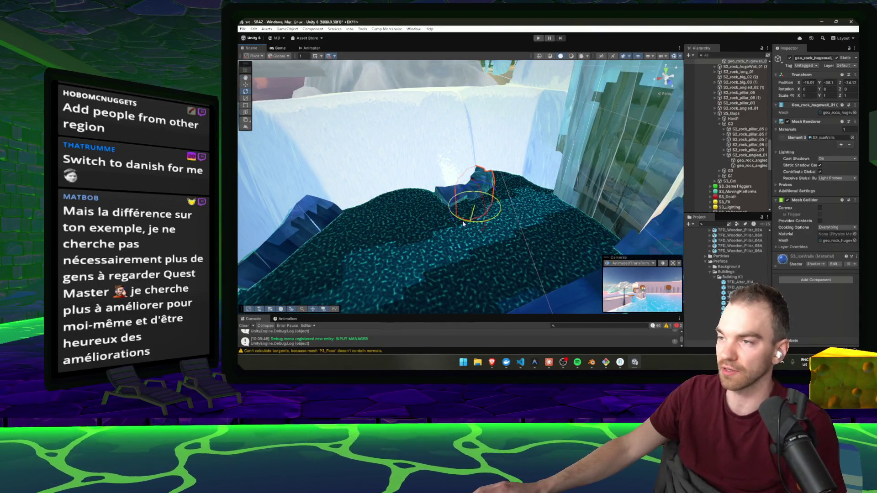
left_click_drag(475, 209, 481, 202)
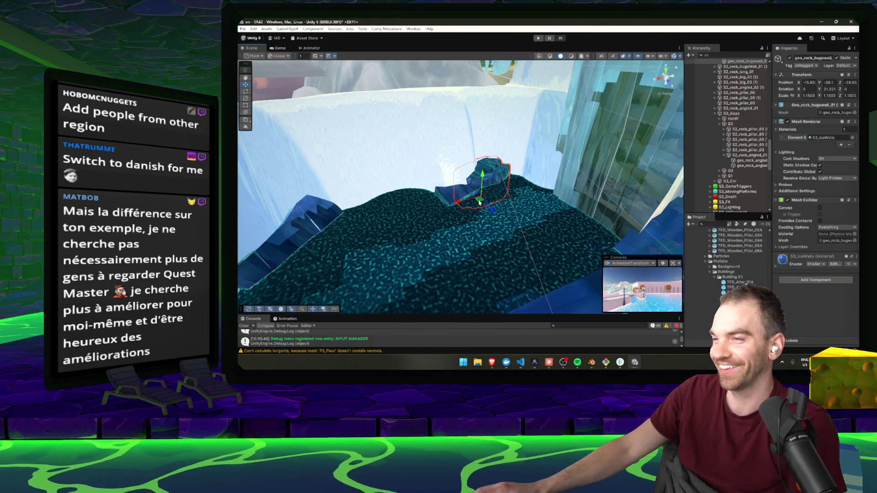
left_click_drag(484, 203, 487, 197)
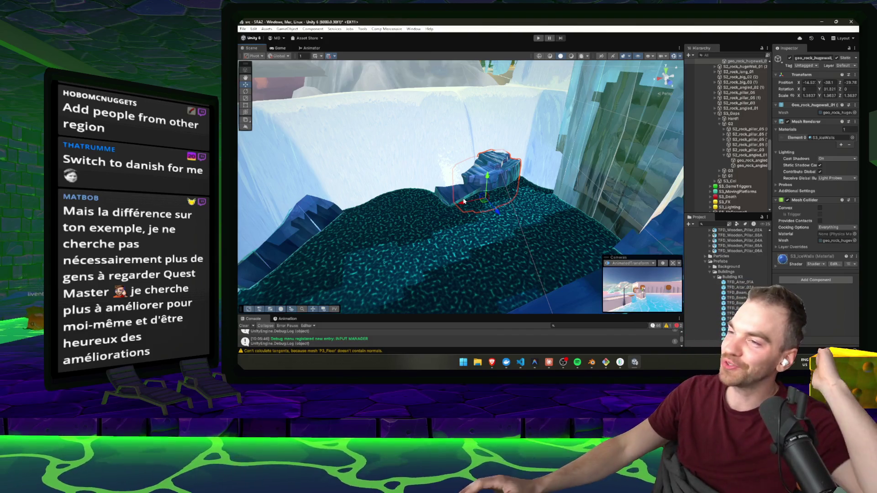
left_click_drag(484, 202, 490, 205)
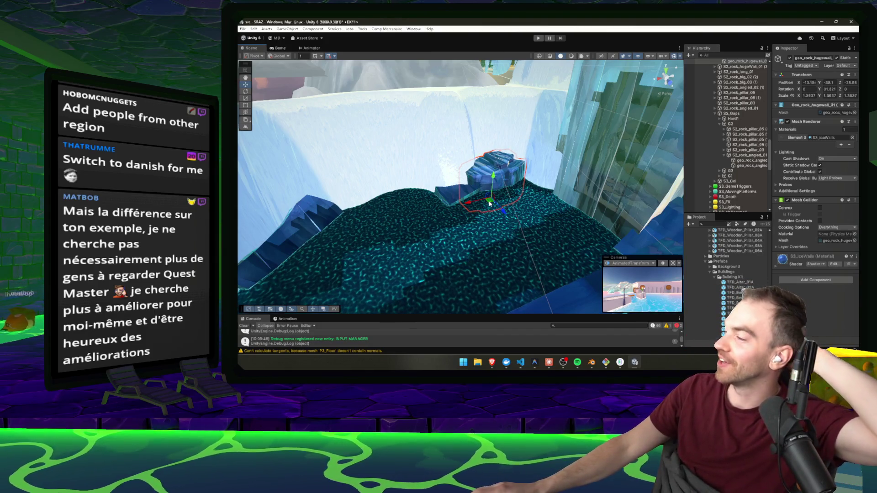
key("alt+Tab")
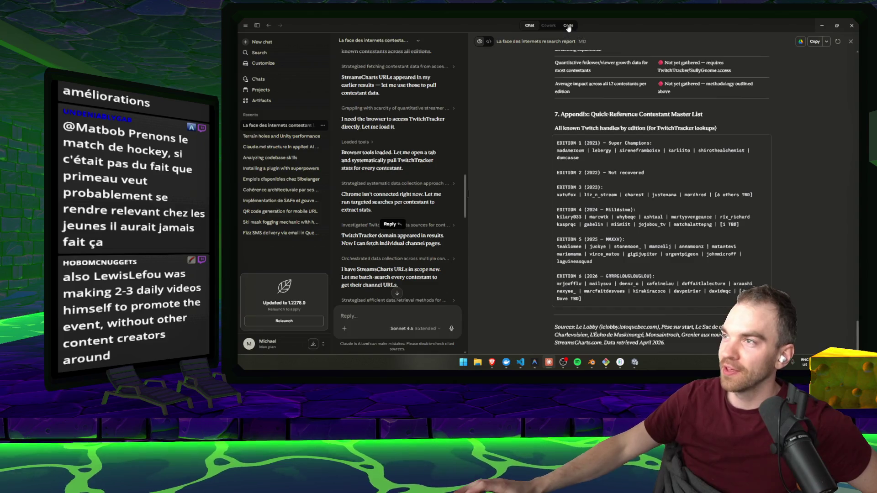
left_click(569, 26)
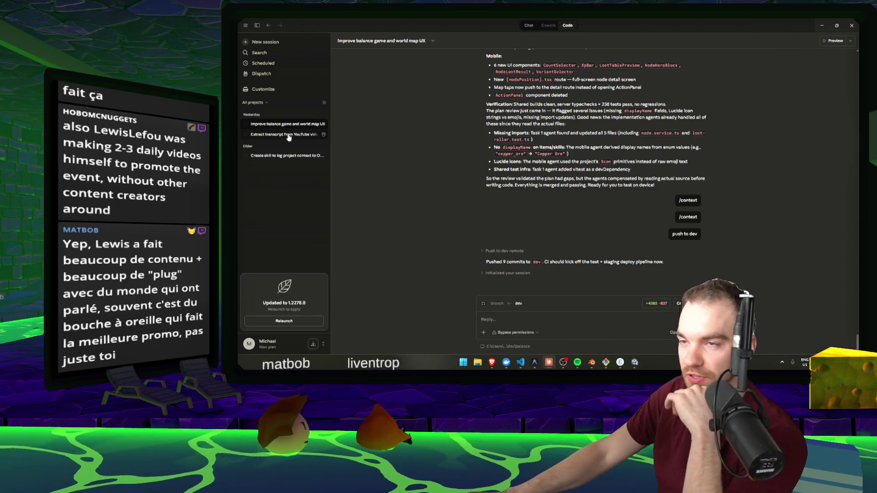
left_click(288, 135)
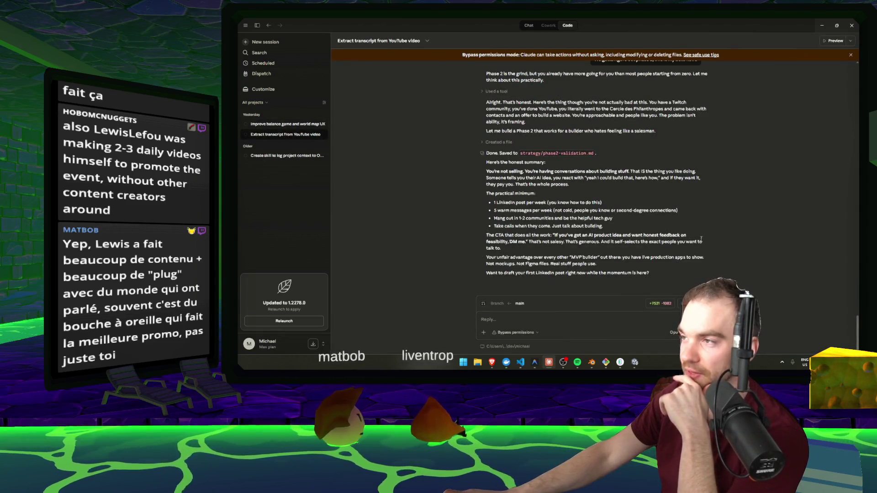
scroll(709, 237, "up", 10)
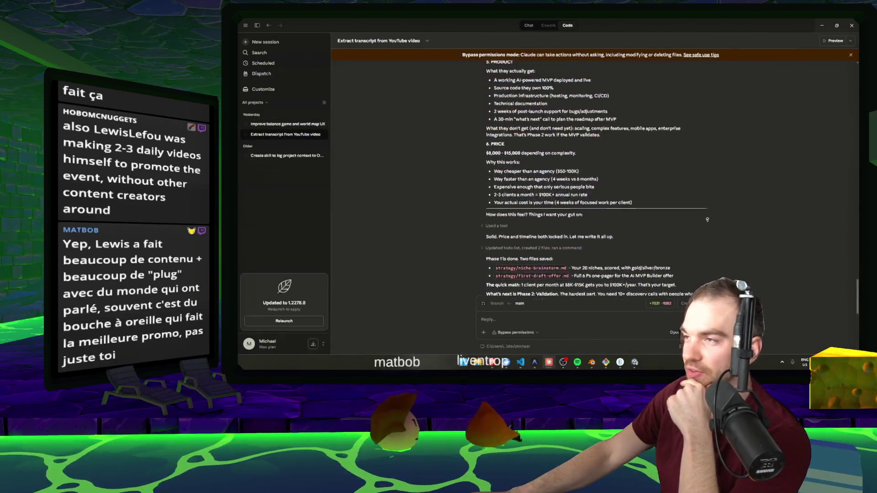
scroll(707, 220, "up", 10)
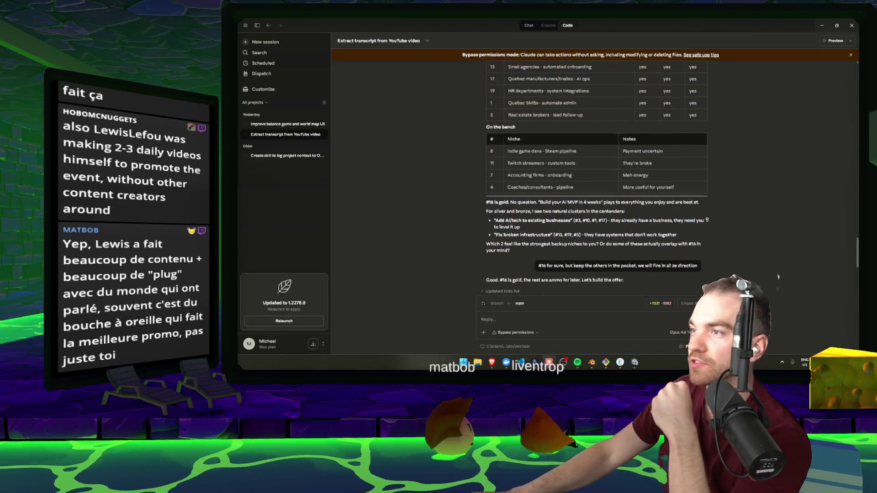
scroll(708, 220, "up", 2)
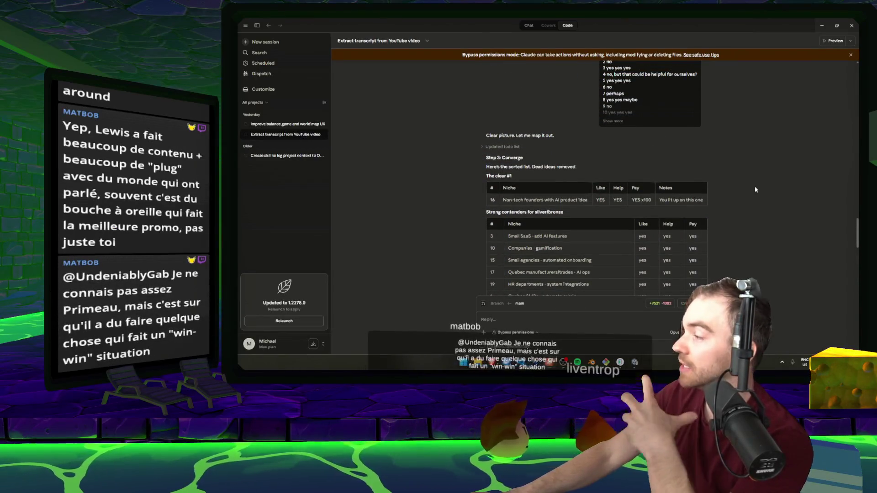
scroll(561, 225, "down", 5)
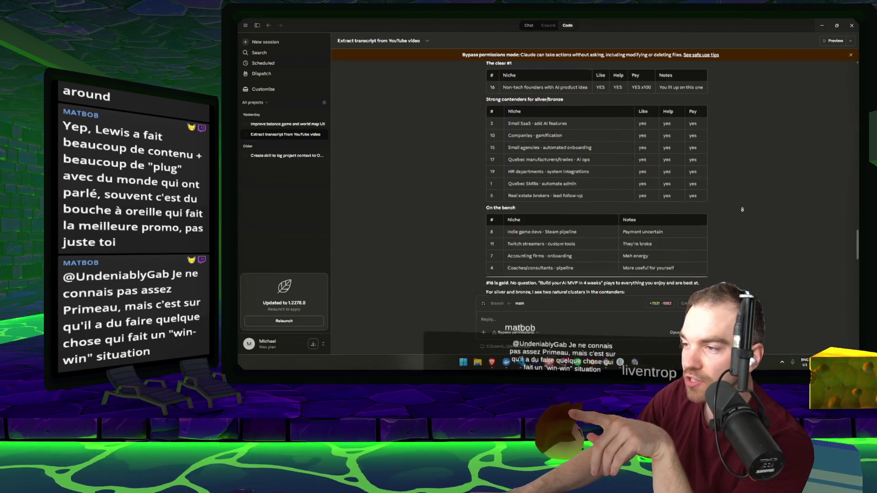
left_click_drag(576, 231, 509, 230)
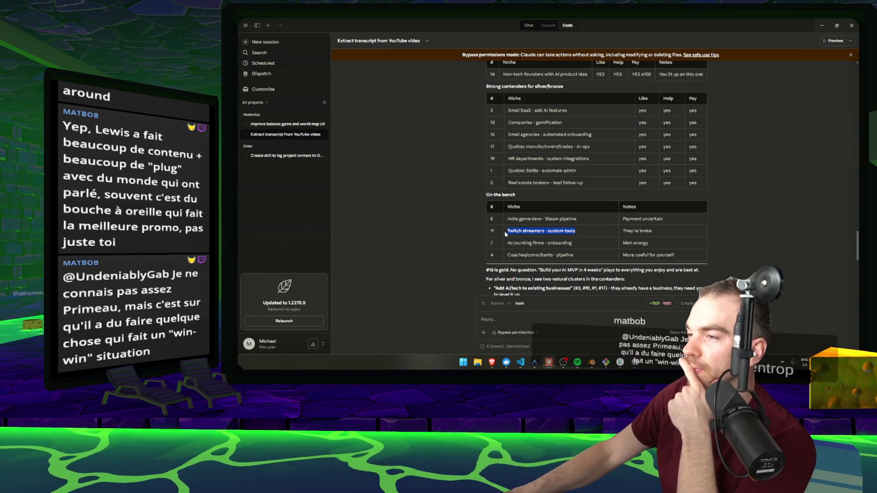
scroll(491, 234, "up", 1)
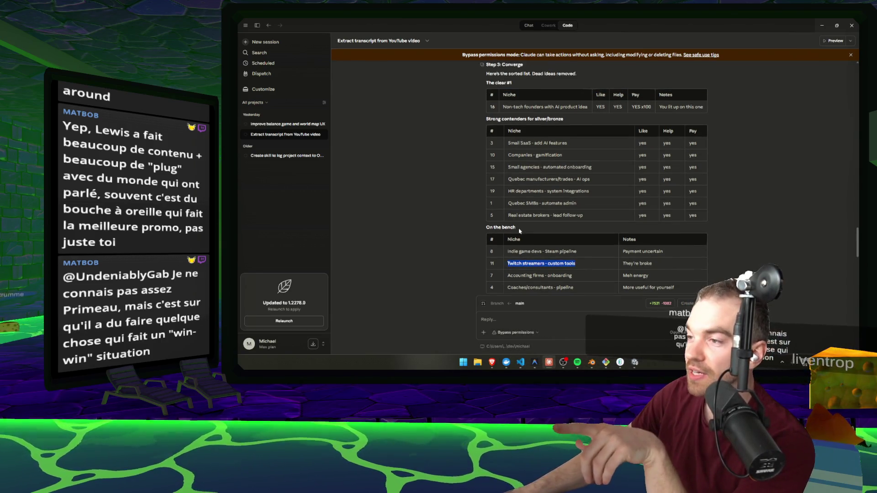
left_click(478, 233)
triple_click(486, 231)
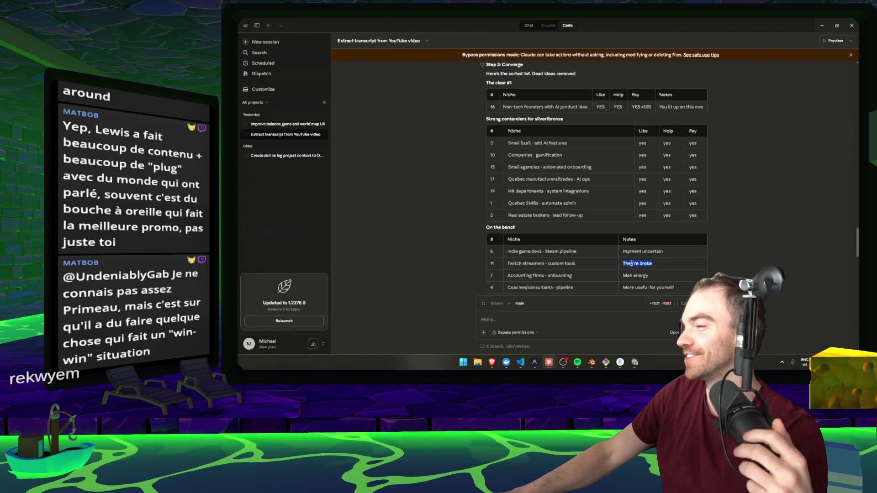
scroll(635, 263, "down", 1)
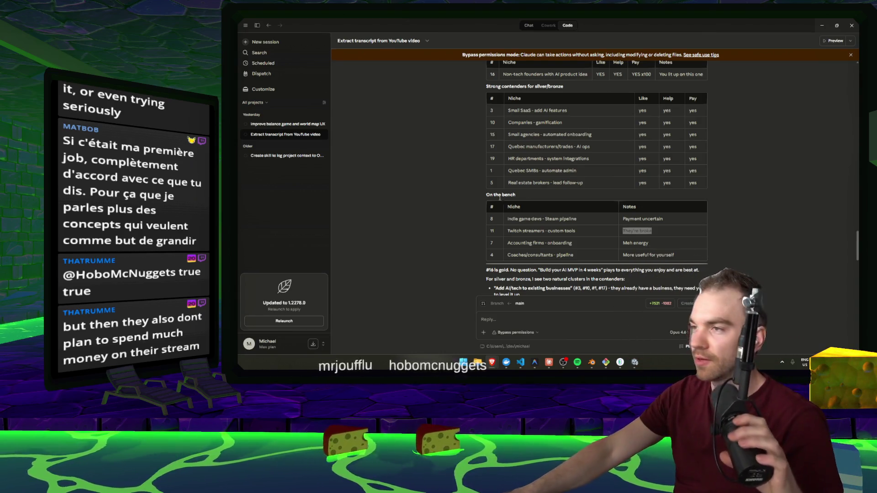
Step: Clear the mark on 'They're broke' and bring up the browser's Google search results
left_click(742, 196)
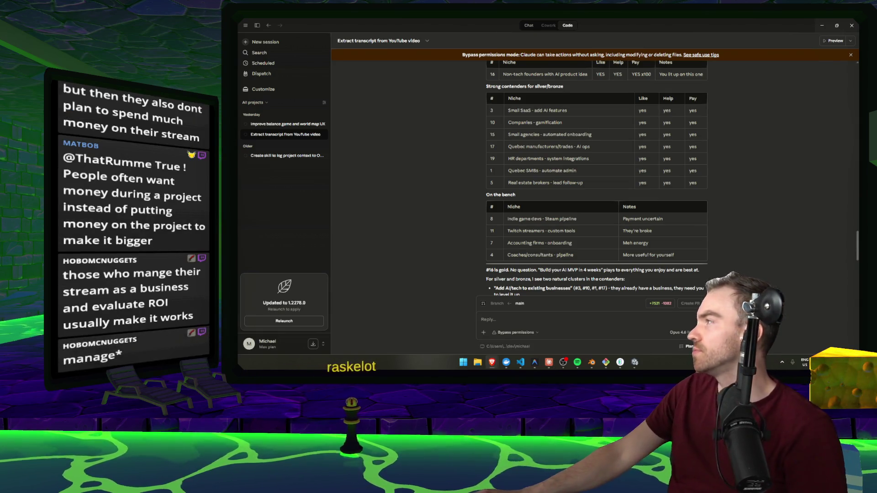
key("alt+Tab")
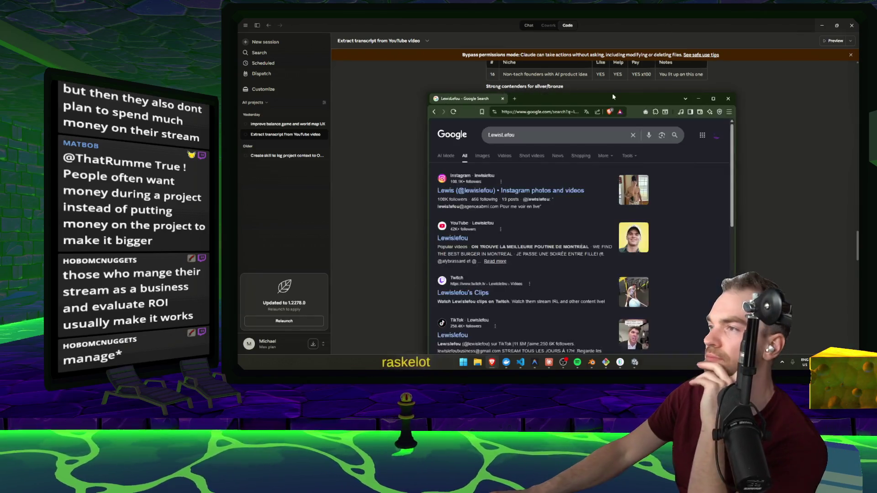
Step: Maximize Chrome, browse the streamer's Google Images results, then return to Claude
double_click(598, 105)
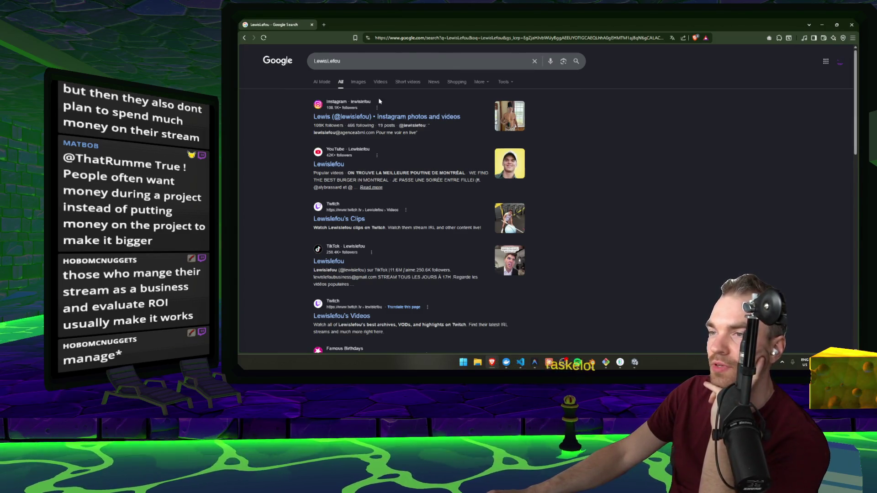
left_click(354, 83)
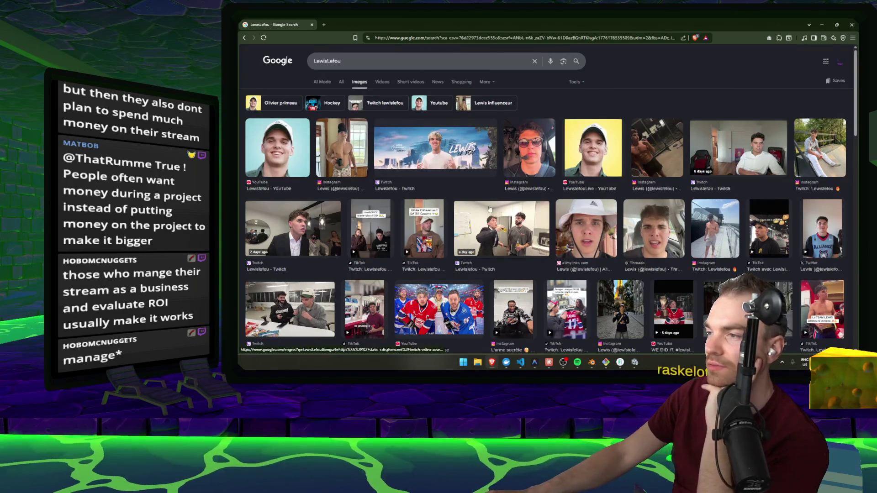
scroll(759, 158, "down", 4)
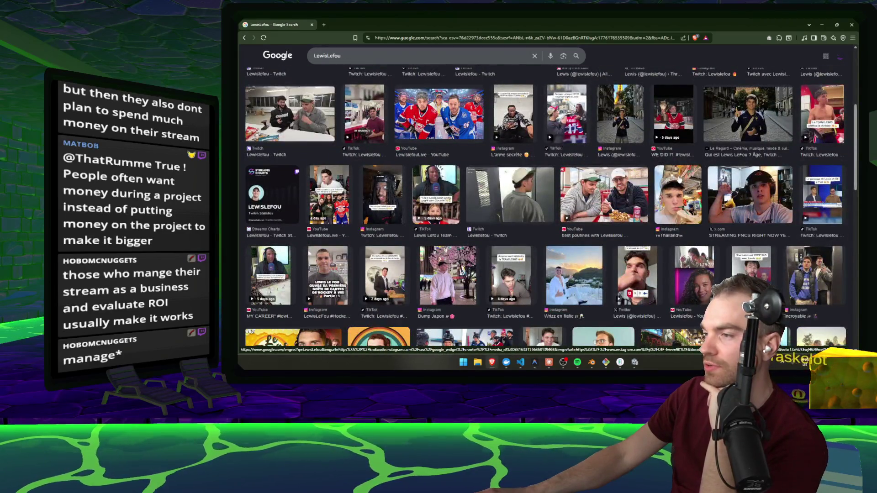
scroll(680, 182, "down", 3)
scroll(307, 156, "down", 1)
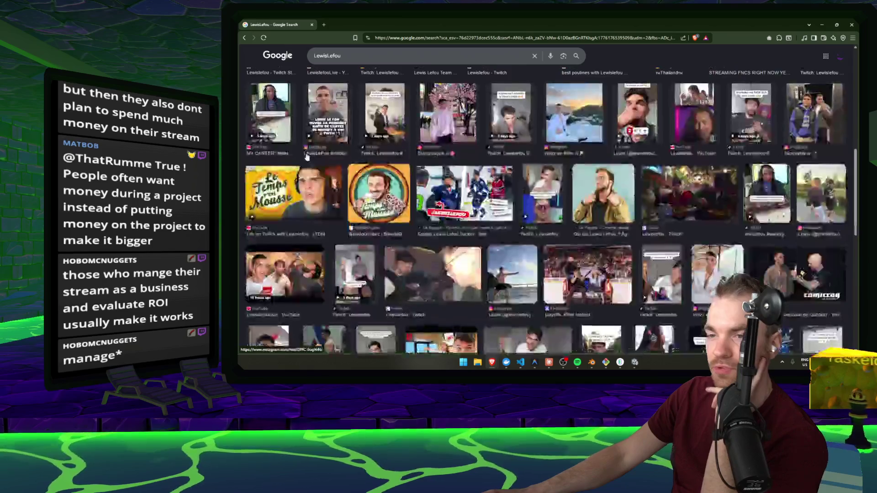
scroll(307, 157, "down", 1)
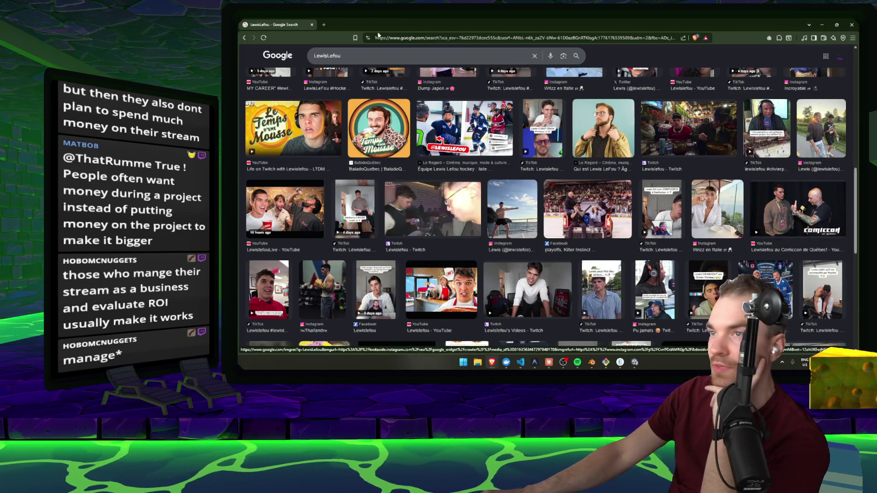
key("alt+Tab")
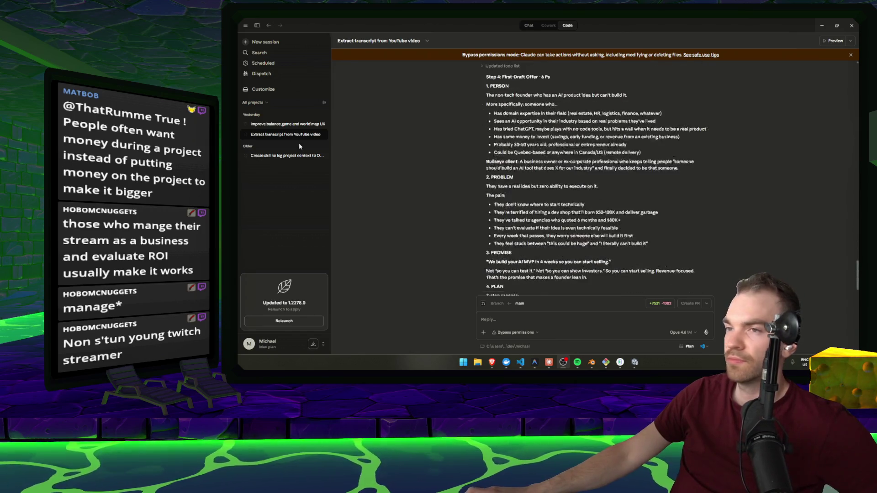
Step: Switch from the Claude conversation back to the Unity editor
key("alt+Tab")
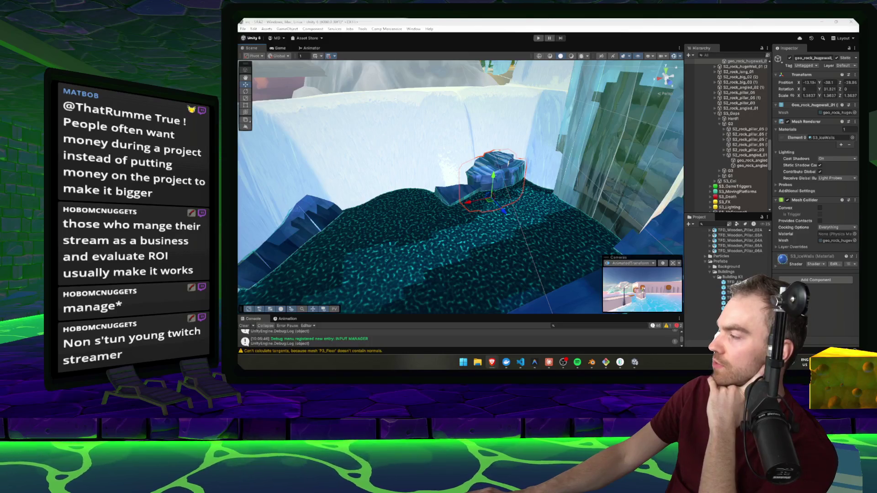
Step: Duplicate geo_rock_hugewall, turn the copy to about -64.7 on Y, and shift it over the gap
left_click_drag(555, 187, 570, 190)
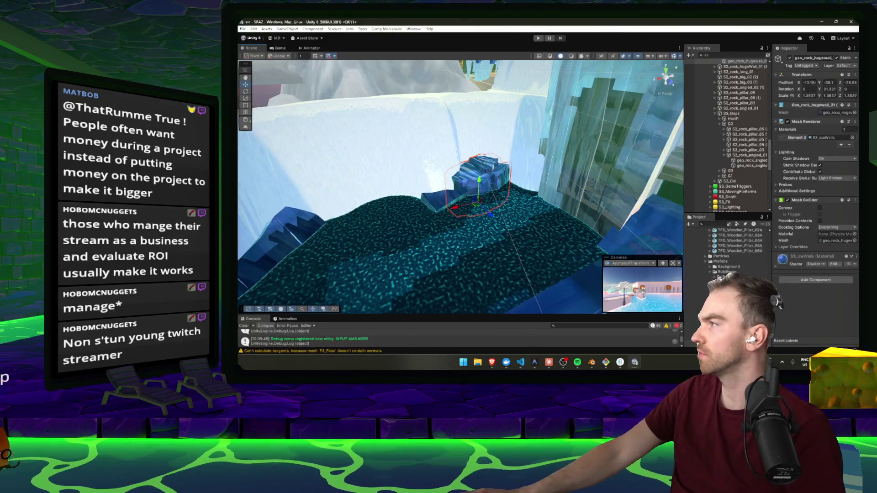
left_click_drag(452, 178, 590, 193)
key("ctrl+d")
key("e")
mouse_move(439, 183)
left_mouse_down()
mouse_move(478, 188)
mouse_move(459, 170)
mouse_move(470, 168)
mouse_move(463, 146)
mouse_move(465, 172)
mouse_move(453, 166)
mouse_move(477, 163)
mouse_move(479, 124)
mouse_move(479, 155)
mouse_move(606, 162)
mouse_move(576, 162)
mouse_move(582, 194)
mouse_move(386, 198)
mouse_move(411, 210)
left_mouse_up()
key("w")
key("e")
key("w")
key("e")
key("w")
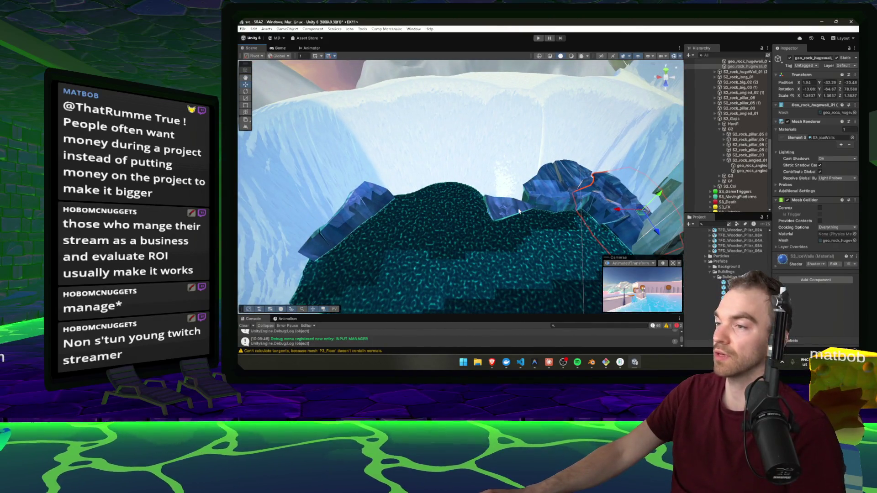
Step: Rotate geo_rock_angled_01 about 16 degrees and nudge it against the slope edge, then inspect the icy ramp
left_click(520, 211)
key("e")
mouse_move(500, 245)
left_mouse_down()
mouse_move(489, 247)
mouse_move(485, 226)
mouse_move(496, 209)
left_mouse_up()
key("w")
key("e")
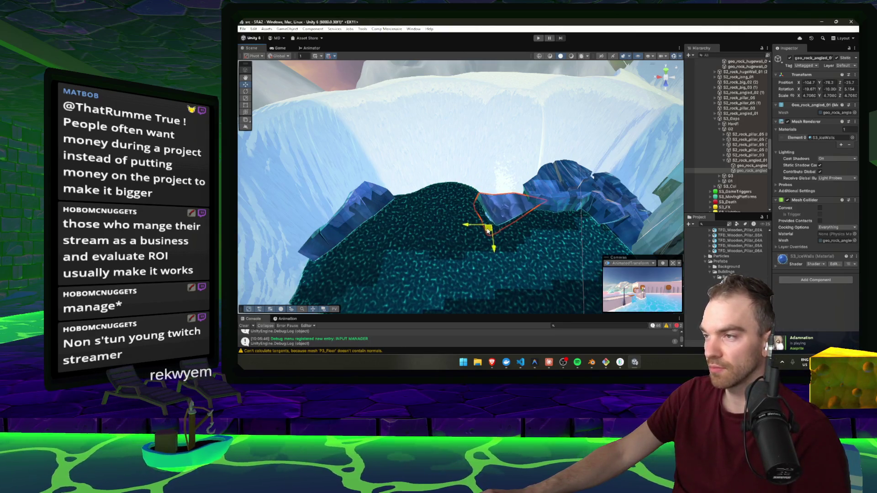
mouse_move(485, 246)
left_mouse_down()
mouse_move(557, 240)
mouse_move(477, 241)
mouse_move(688, 215)
mouse_move(634, 196)
left_mouse_up()
key("w")
left_click(497, 192)
left_click_drag(497, 193, 457, 197)
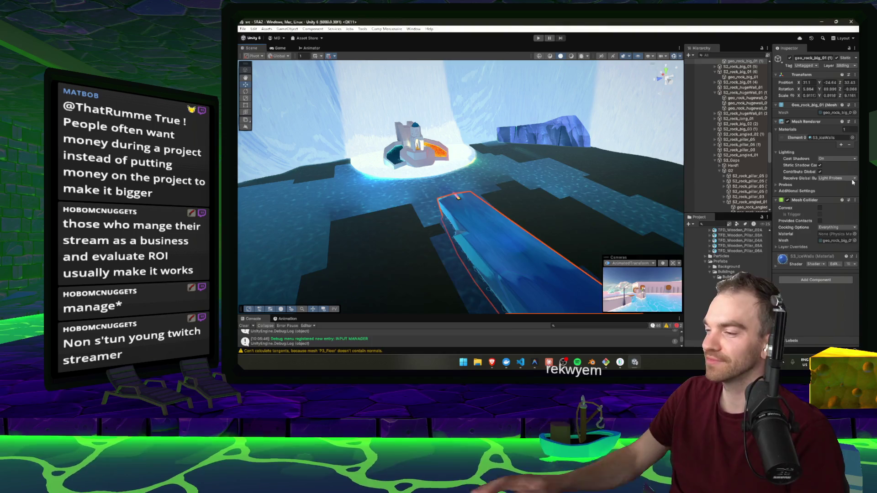
Step: Launch Discord from system search and move the streamer video viewer to the left
key("super")
type("discord")
key("Return")
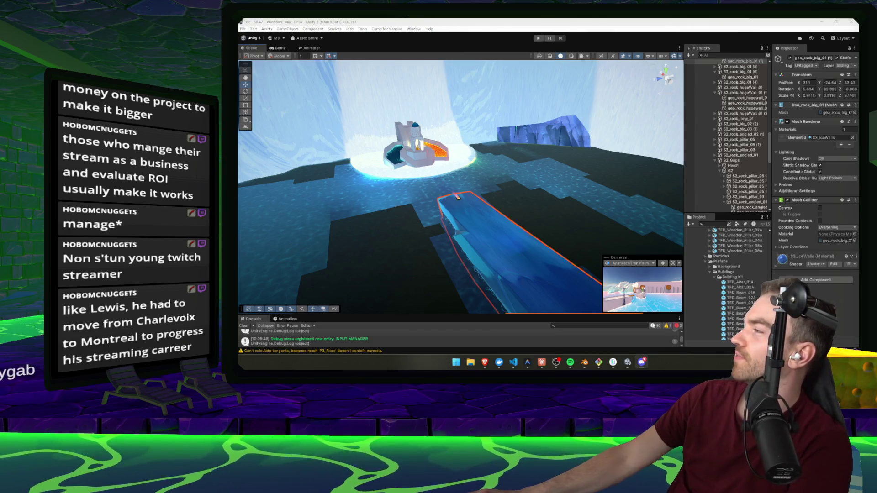
left_click_drag(650, 66, 505, 47)
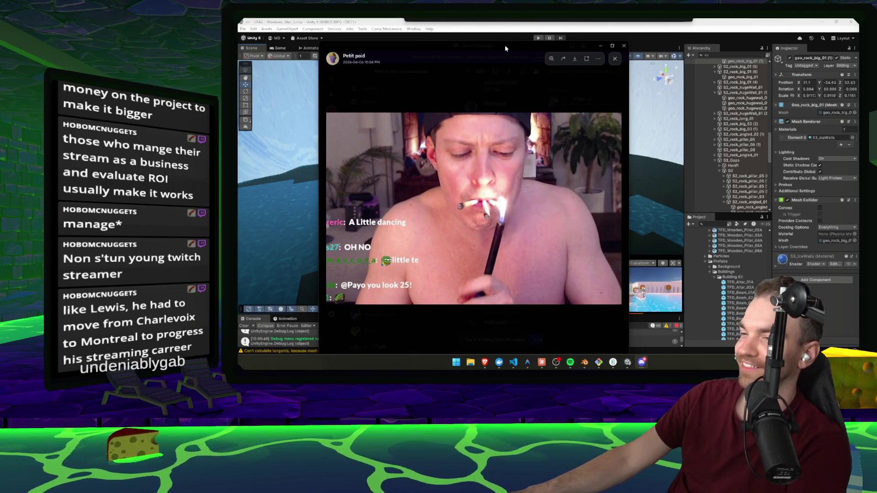
Step: Move the video viewer off screen and orbit the Unity view around the rock bridge
left_click_drag(506, 45, 876, 164)
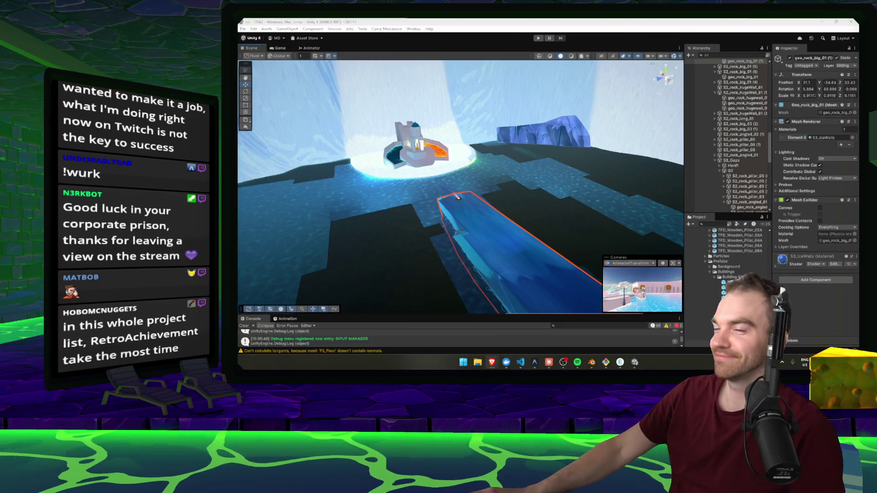
left_click_drag(457, 197, 514, 215)
Step: Move geo_rock_bridge_01 up the ice slope to about X 35.8, Z 140.8
left_click(411, 154)
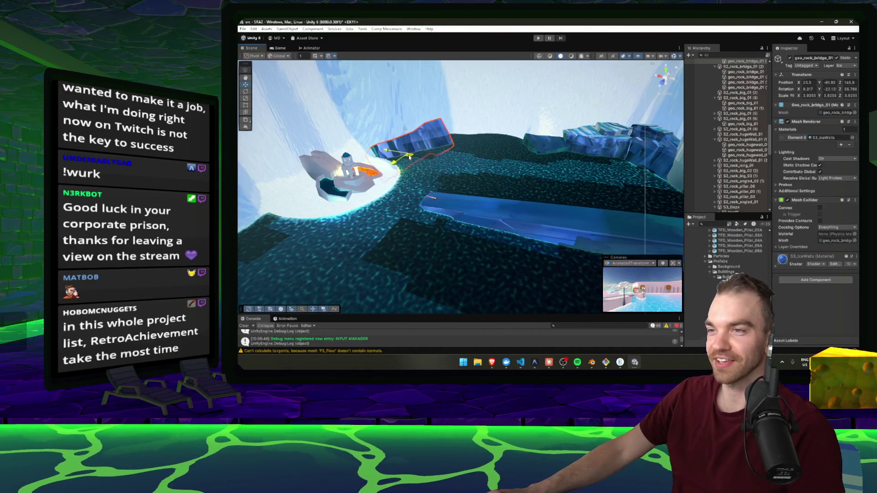
left_click_drag(409, 157, 421, 146)
left_click_drag(479, 177, 510, 180)
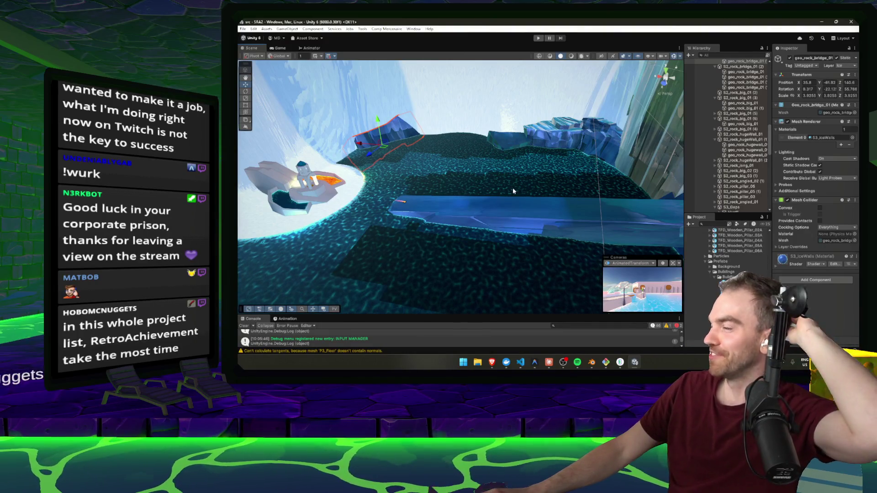
Step: Orbit the view to inspect the rock's placement from above, then switch to the code editor
mouse_move(513, 188)
left_mouse_down()
mouse_move(526, 194)
mouse_move(513, 196)
mouse_move(525, 204)
mouse_move(521, 212)
mouse_move(479, 195)
mouse_move(619, 192)
mouse_move(563, 150)
mouse_move(503, 190)
mouse_move(677, 239)
mouse_move(574, 214)
mouse_move(577, 230)
left_mouse_up()
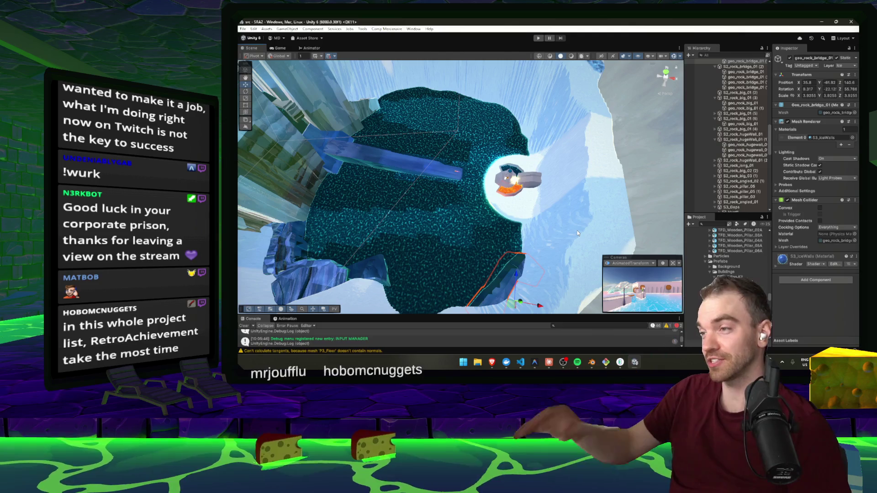
mouse_move(583, 219)
left_mouse_down()
mouse_move(556, 153)
mouse_move(655, 177)
left_mouse_up()
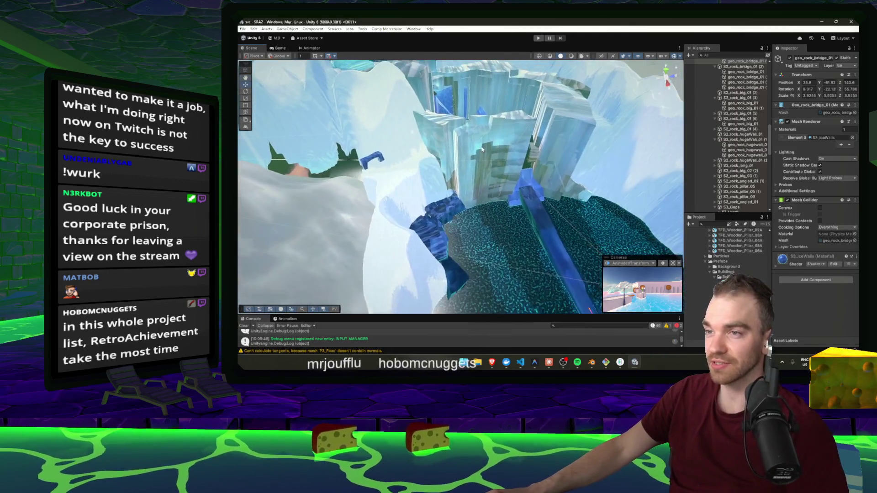
key("alt+Tab")
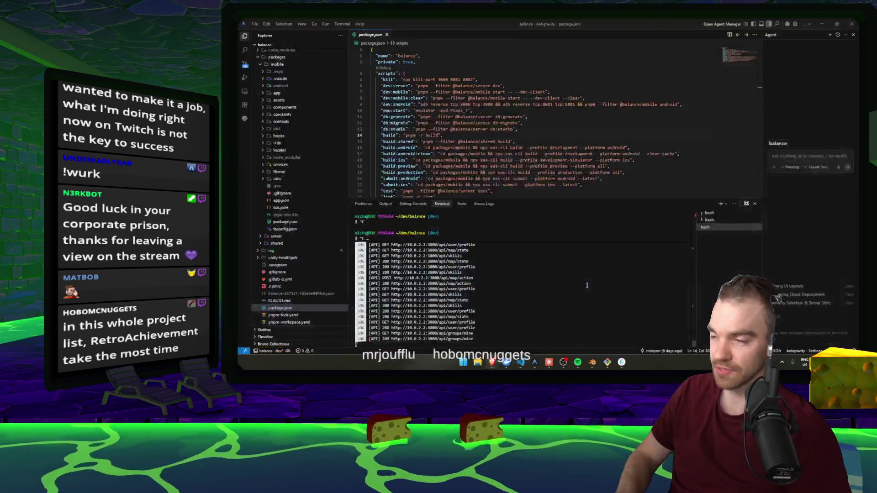
Step: Launch Git Bash from the Developer Tools folder in the Start menu
key("super")
left_click(588, 287)
left_click(587, 286)
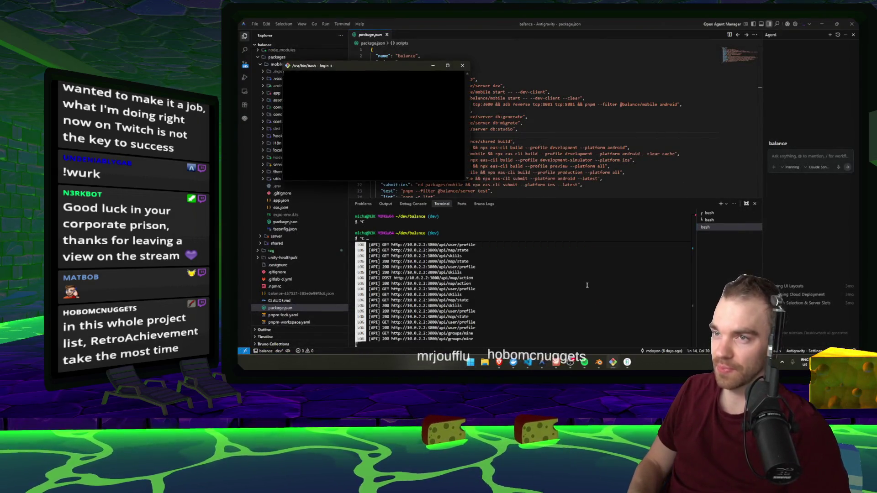
Step: Change into the dev folder, list its contents with ls, and clear the prompt
type("cd dev")
key("Return")
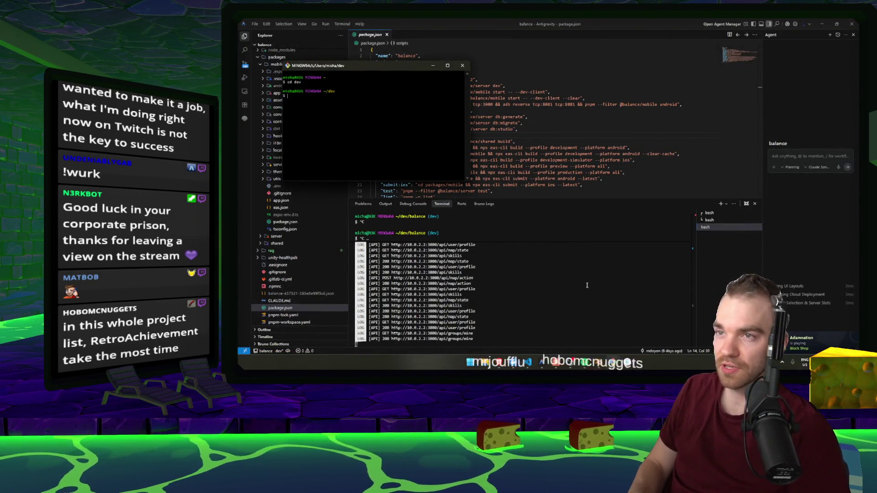
type("ls")
key("Return")
type("cd")
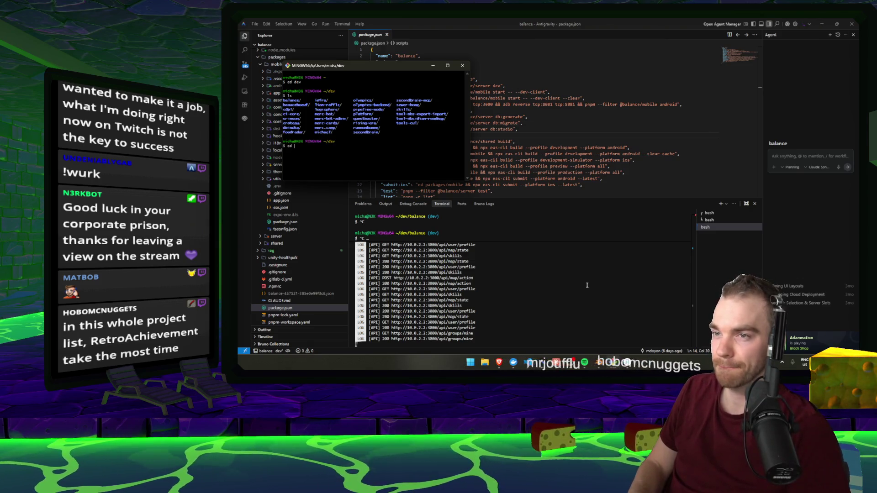
key("BackSpace")
key("BackSpace")
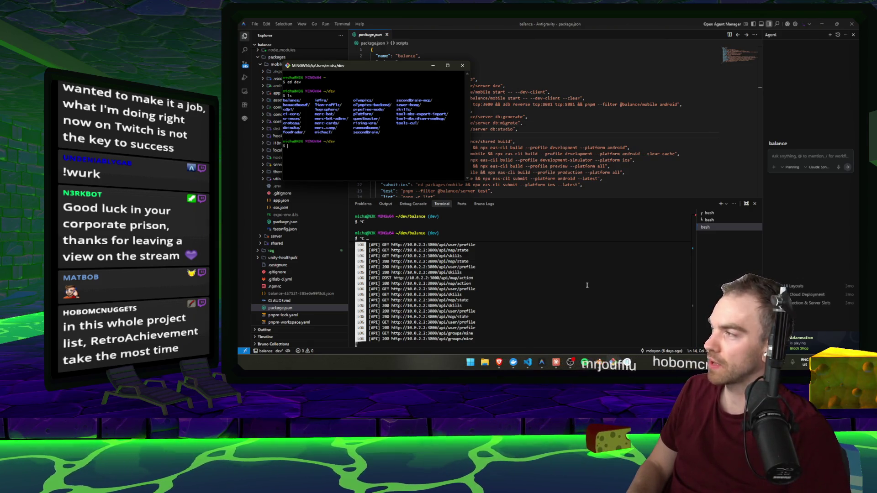